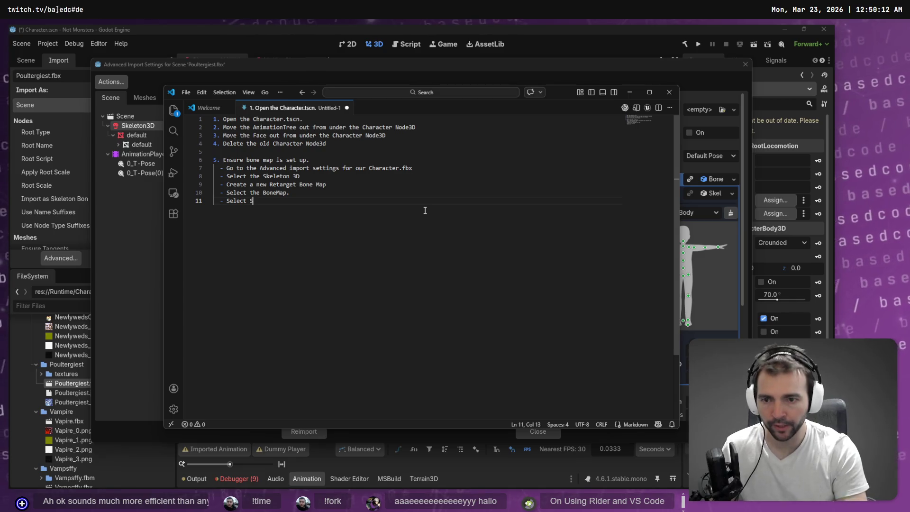
Complete notes line 11 as 'Select SkeletonProfileHumanoid' and return to Poultergiest.fbx's import settings.
text(SkeletonProfi)
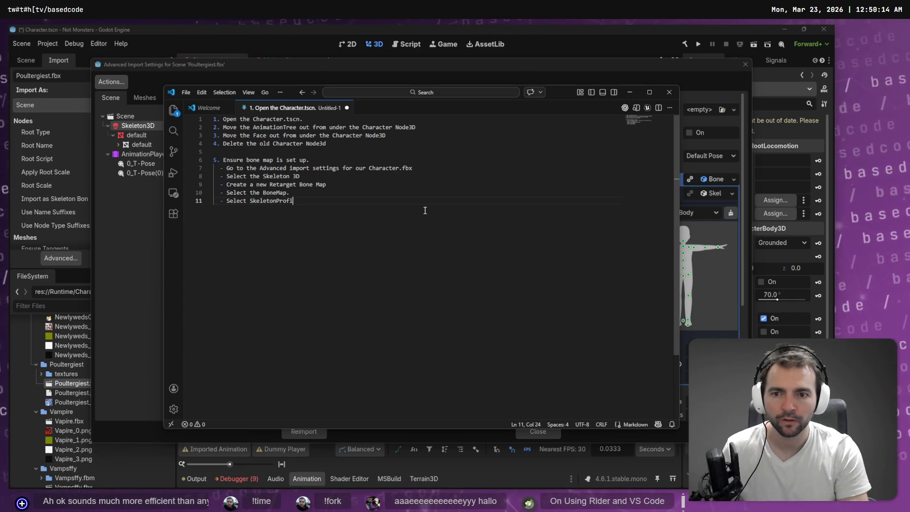
text(leHumanoid)
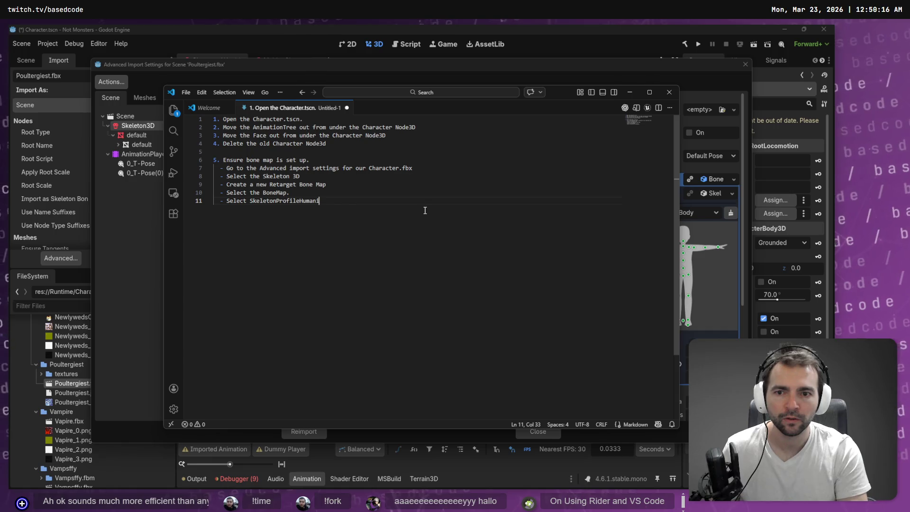
click(807, 255)
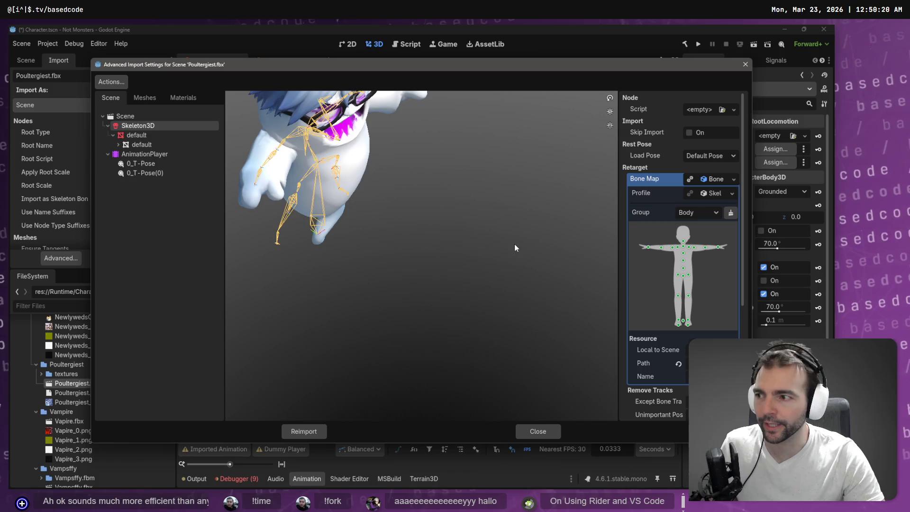
key(alt+Tab)
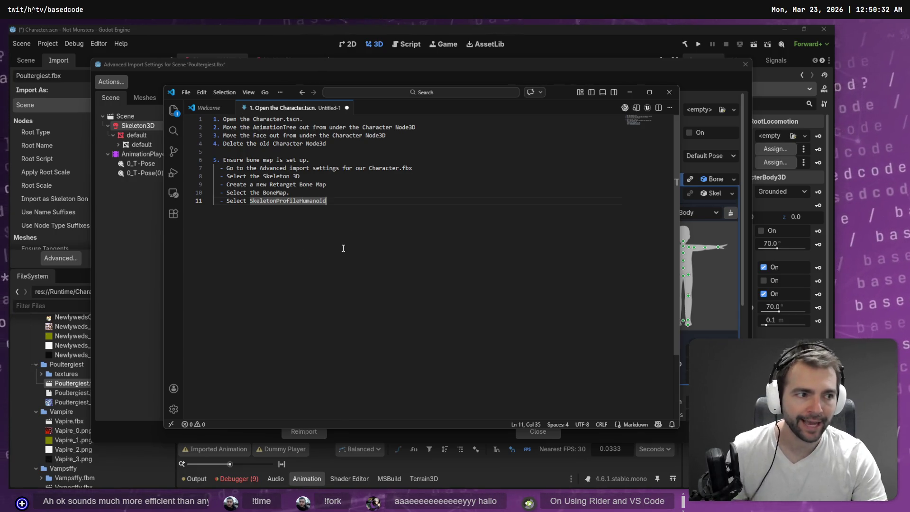
key(alt+Tab)
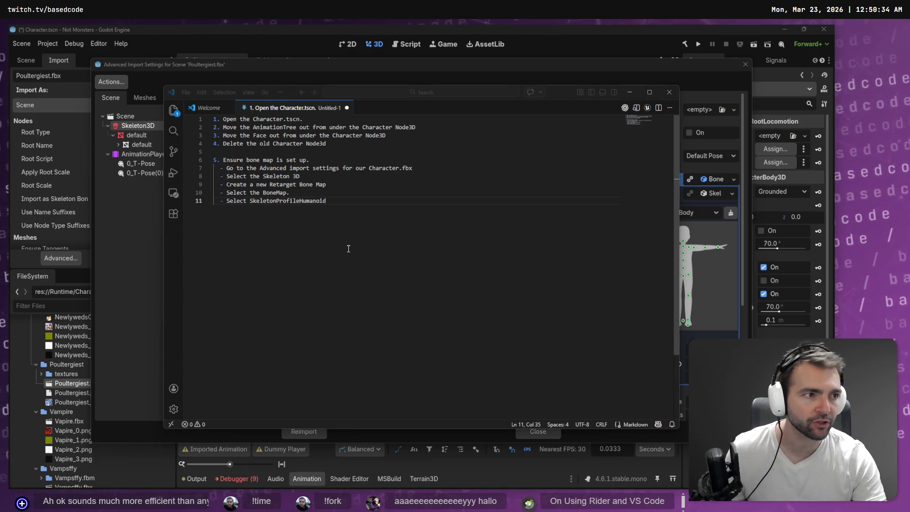
key(alt+Tab)
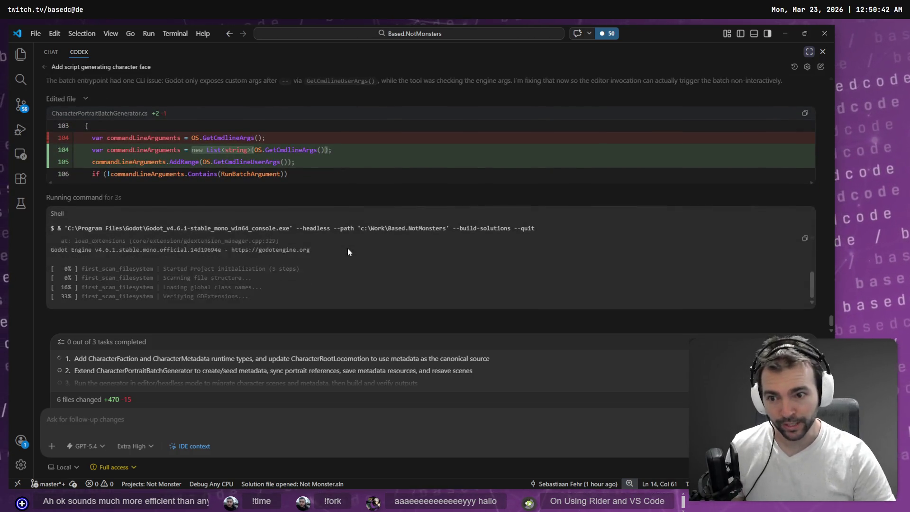
key(alt+Tab)
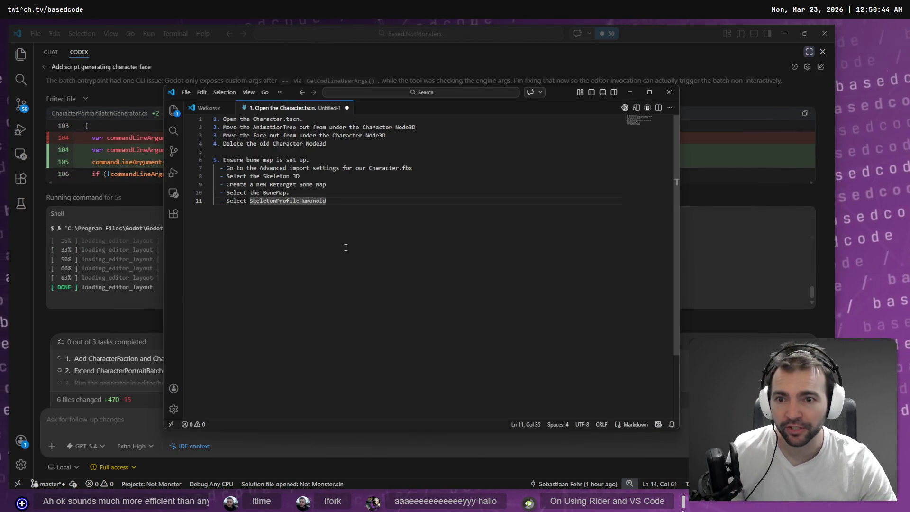
Expand the bone map's Retarget Profile and check the skeleton profile dropdown.
key(alt+Tab)
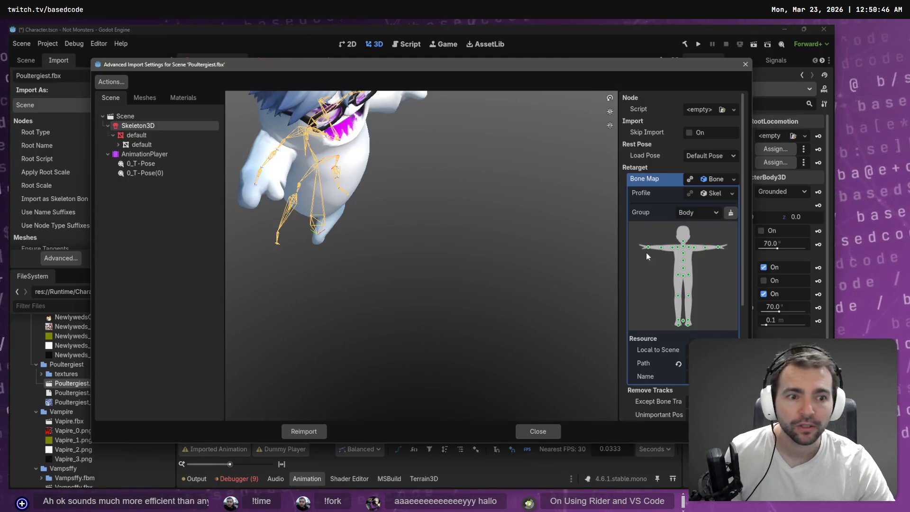
click(720, 194)
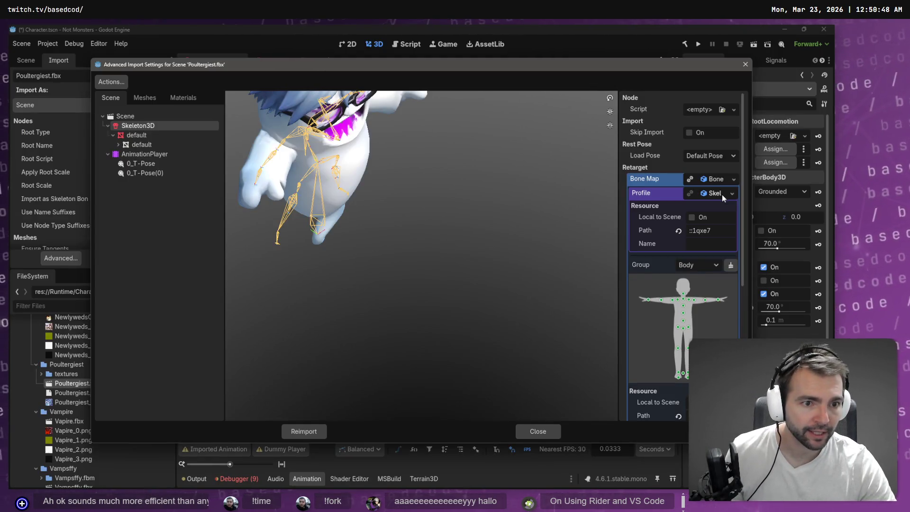
click(730, 194)
click(732, 194)
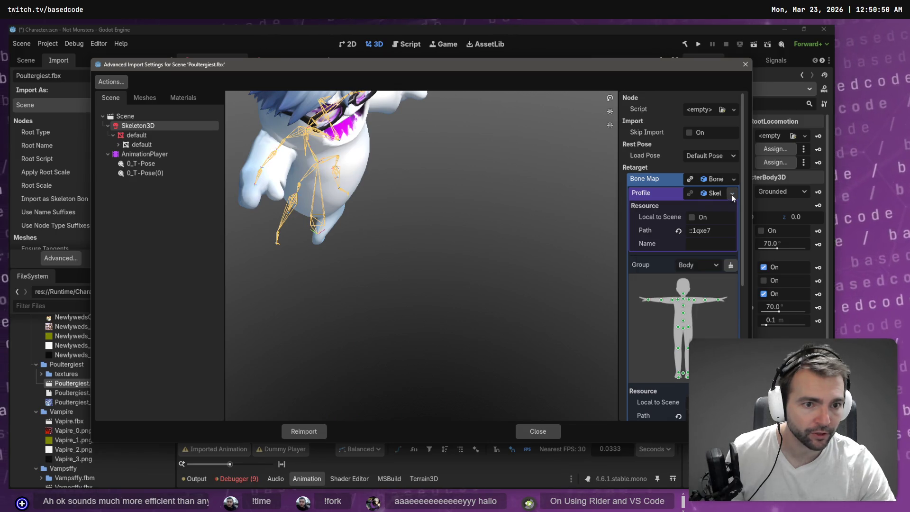
click(731, 195)
Add notes line 12 '- Select Reimpor' in VS Code, then return to Godot.
key(Escape)
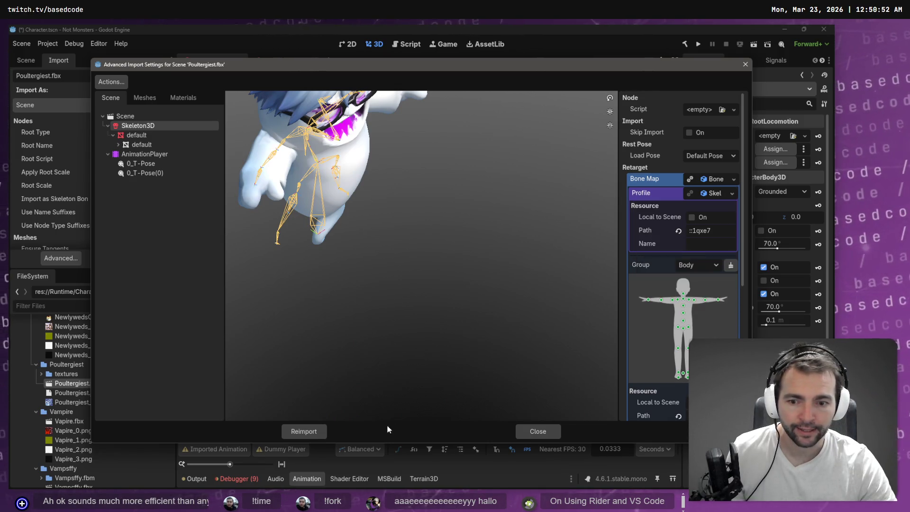
key(alt+Tab)
key(Return)
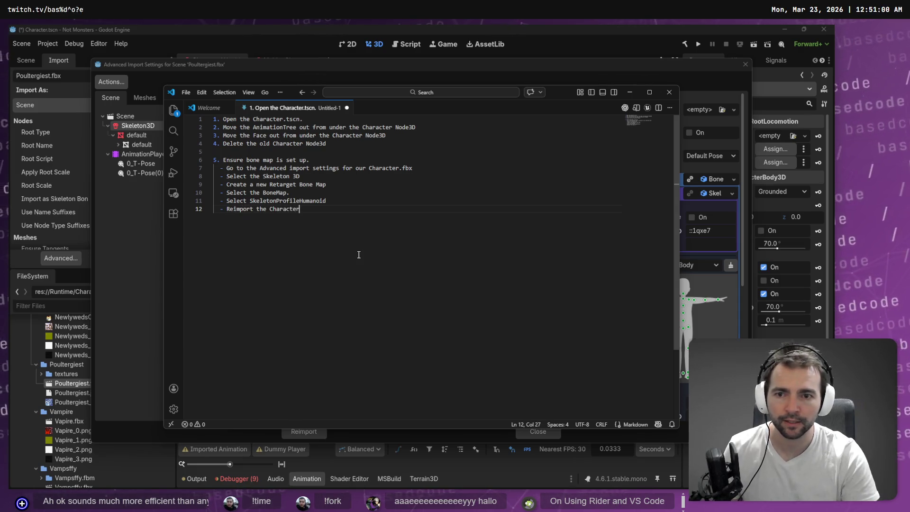
key(ctrl+BackSpace)
key(ctrl+BackSpace)
key(ctrl+BackSpace)
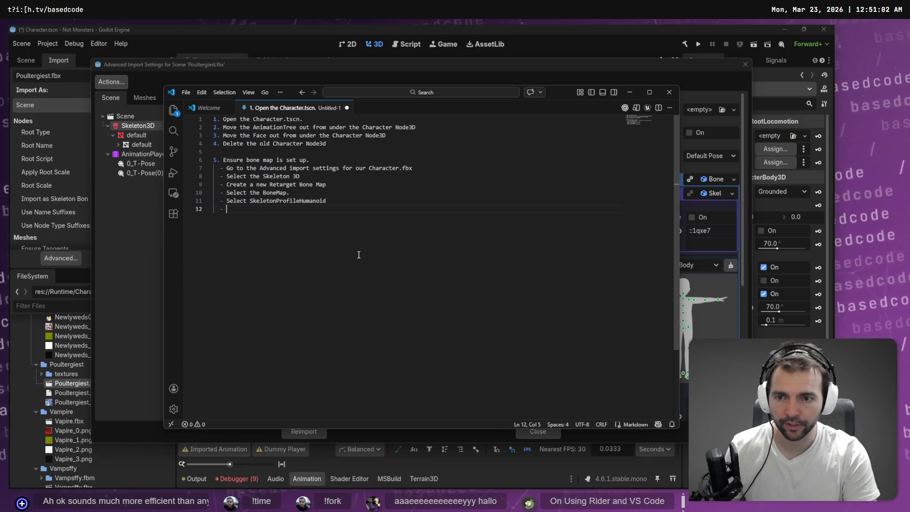
text(Select Reimport)
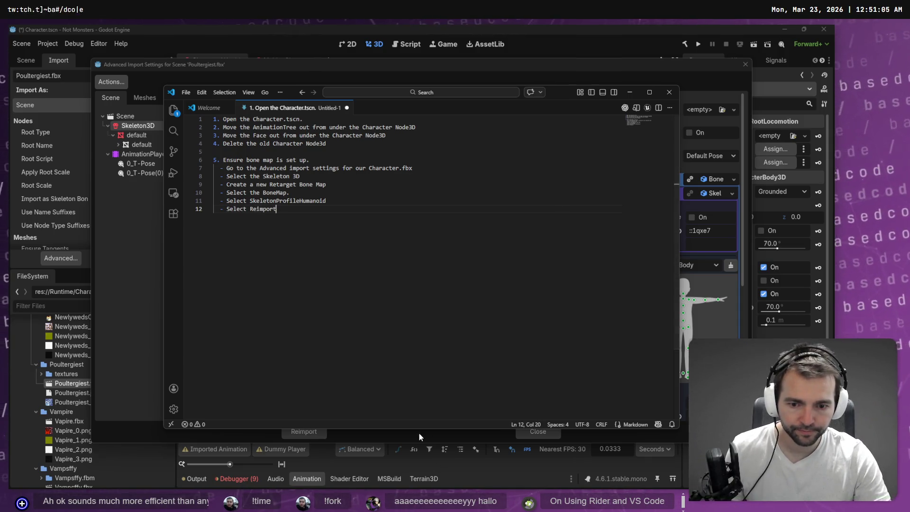
click(419, 433)
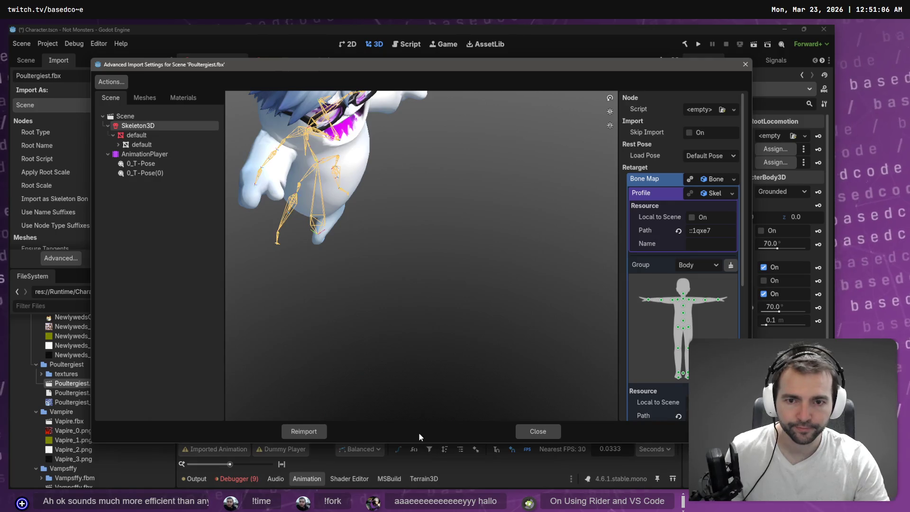
Reimport Poultergiest.fbx, closing its import settings, and show the GhostCharacter Scene dock.
click(309, 430)
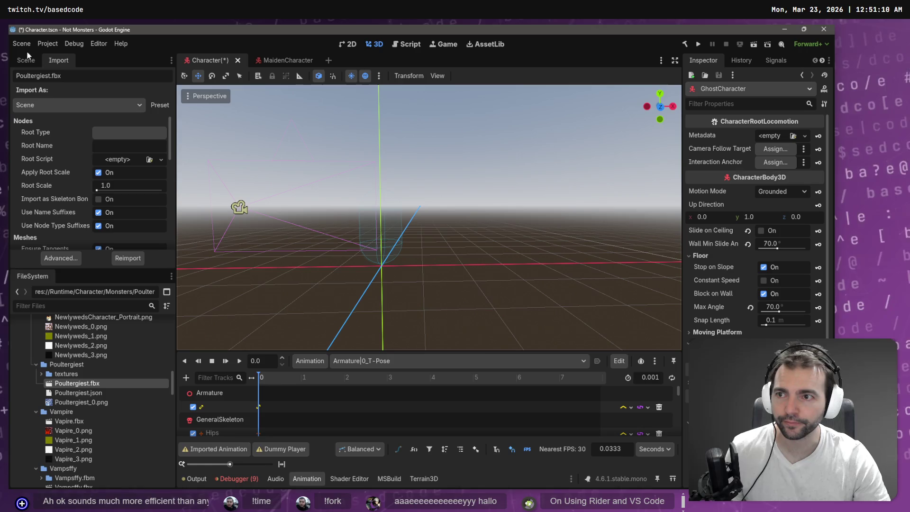
click(26, 60)
key(alt+Tab)
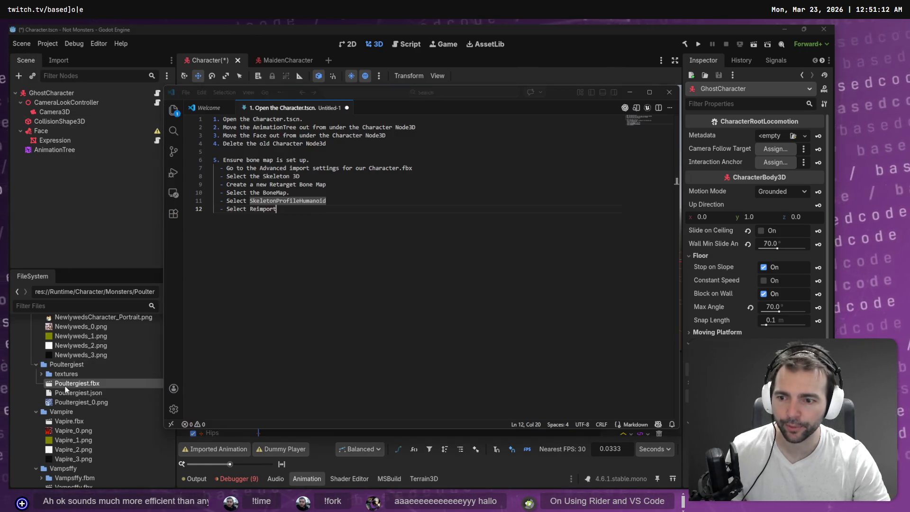
Finish '- Select Reimport' and write step 6: 'Add the new Character.fbx to our Character scene'.
text(Select Reimport)
key(Return)
text(-)
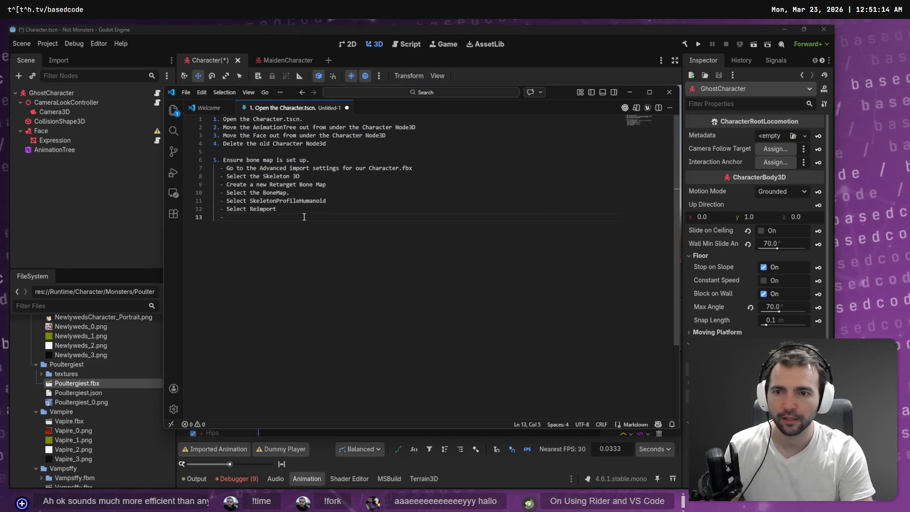
key(BackSpace)
key(BackSpace)
key(BackSpace)
key(Return)
text(6. Add the ne)
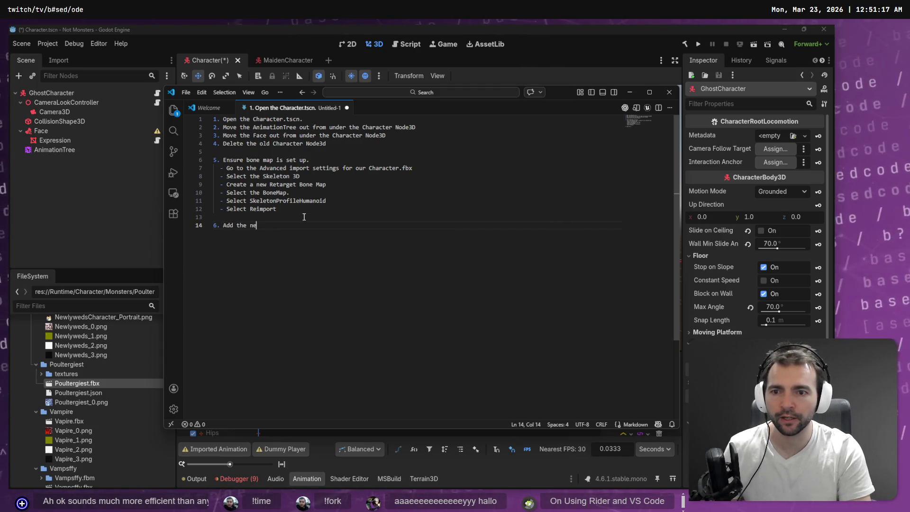
text(w Character.fbx to o)
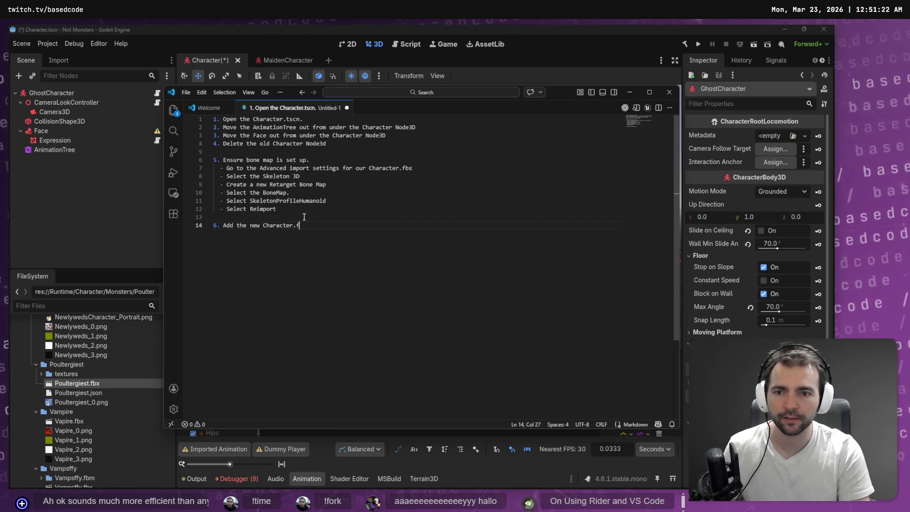
text(ur Charac)
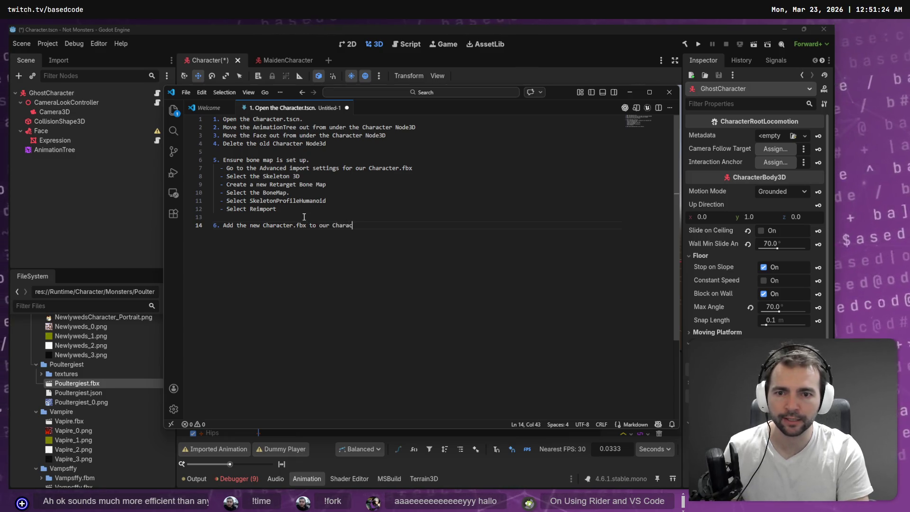
text(ter scene)
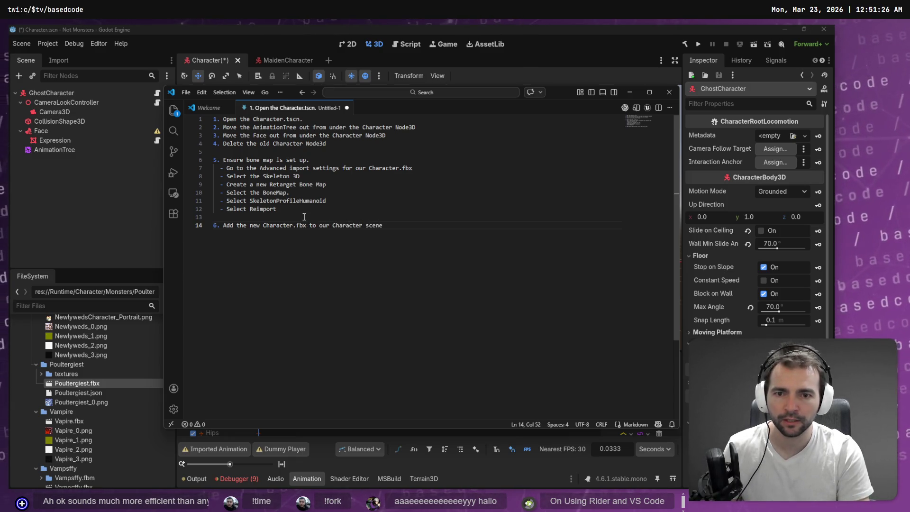
Drag Poultergiest.fbx under GhostCharacter and frame the new node in the viewport.
mouse_move(133, 385)
mouse_down()
mouse_move(63, 182)
mouse_move(66, 97)
mouse_up()
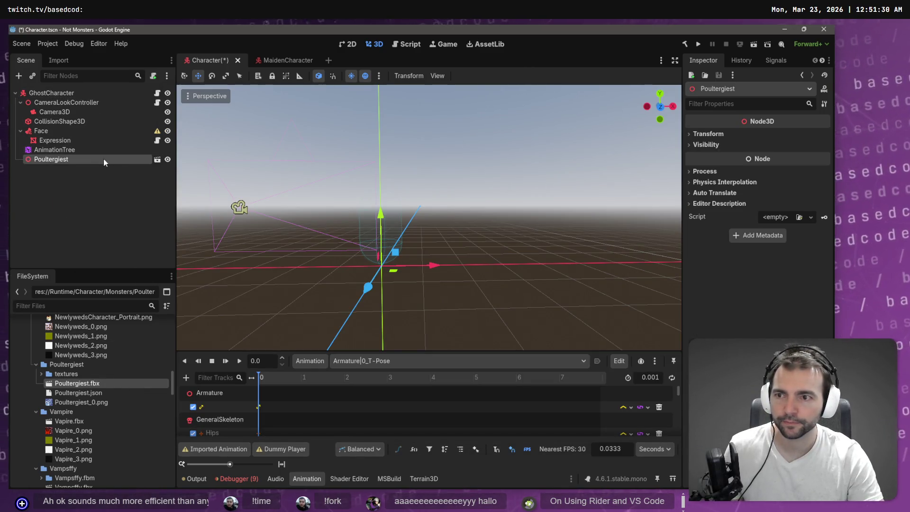
key(f)
drag(392, 237, 451, 234)
key(f)
mouse_move(489, 209)
mouse_down()
mouse_move(479, 211)
mouse_move(489, 209)
mouse_up()
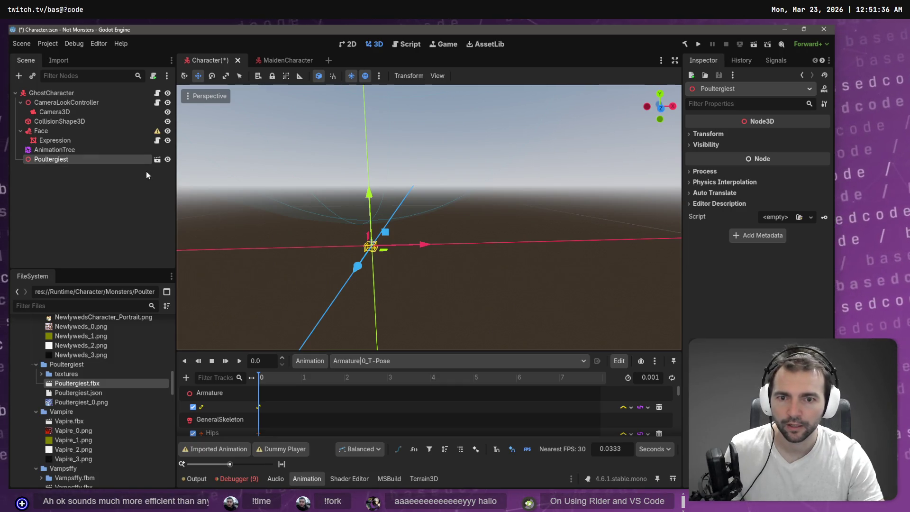
right_click(87, 159)
key(Escape)
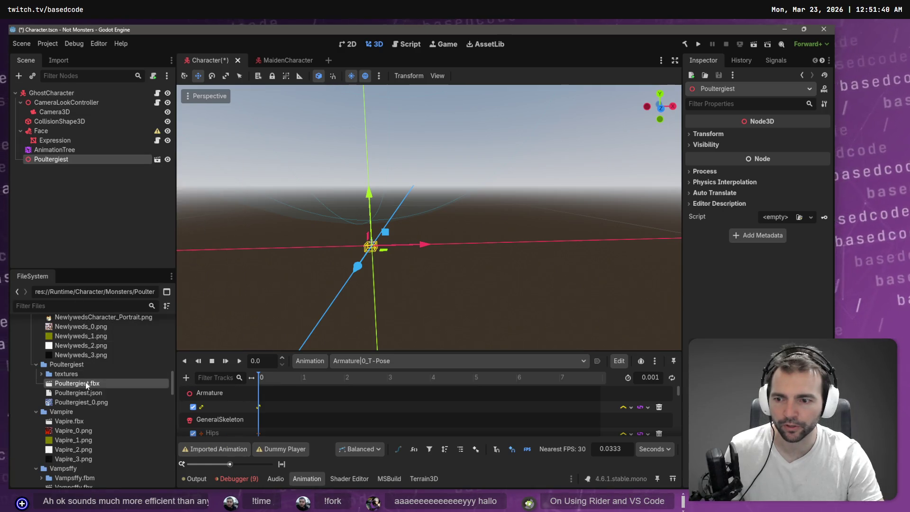
Set Poultergiest.fbx's import Root Scale to 100 and reimport it.
click(58, 60)
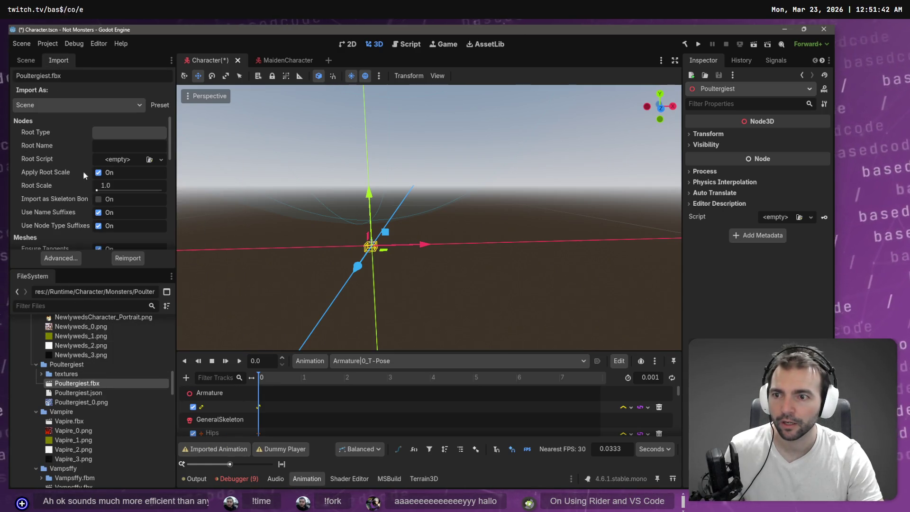
click(140, 258)
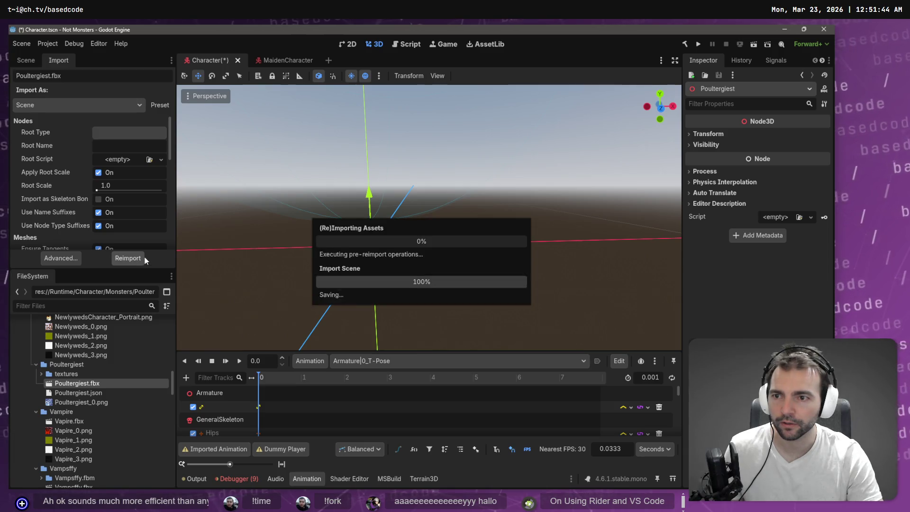
click(125, 184)
text(100)
key(Return)
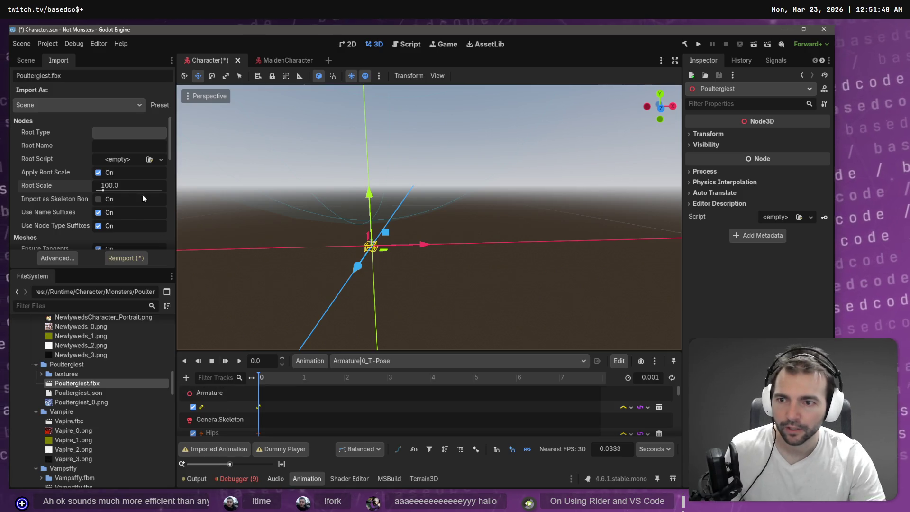
click(126, 258)
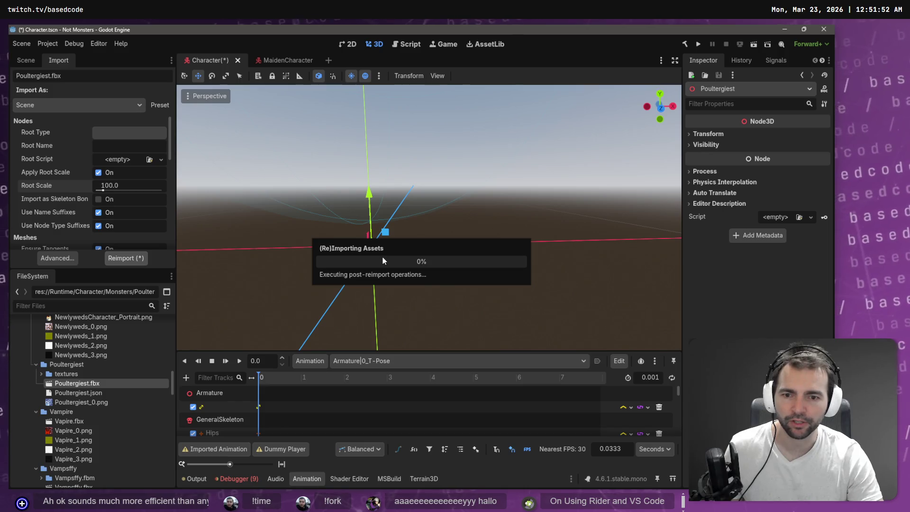
key(alt+Tab)
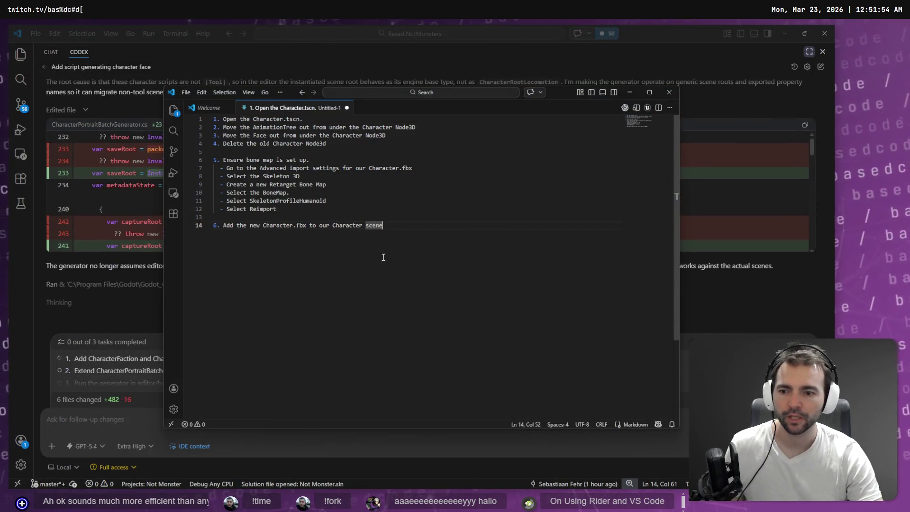
Switch from the VS Code notes back to Godot's Character scene.
key(alt+Tab)
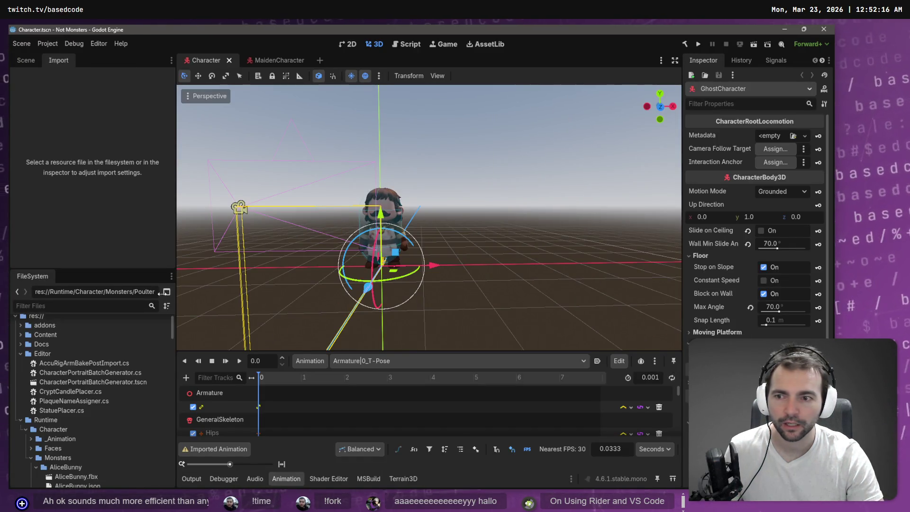
Scroll FileSystem to Poultergiest.fbx and drag it into the GhostCharacter scene tree.
scroll(72, 431, down, 5)
scroll(76, 384, down, 10)
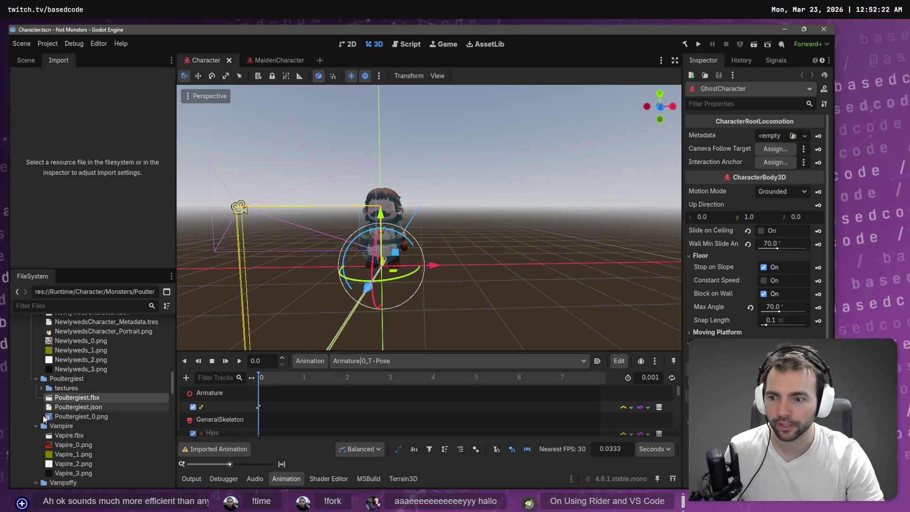
click(21, 60)
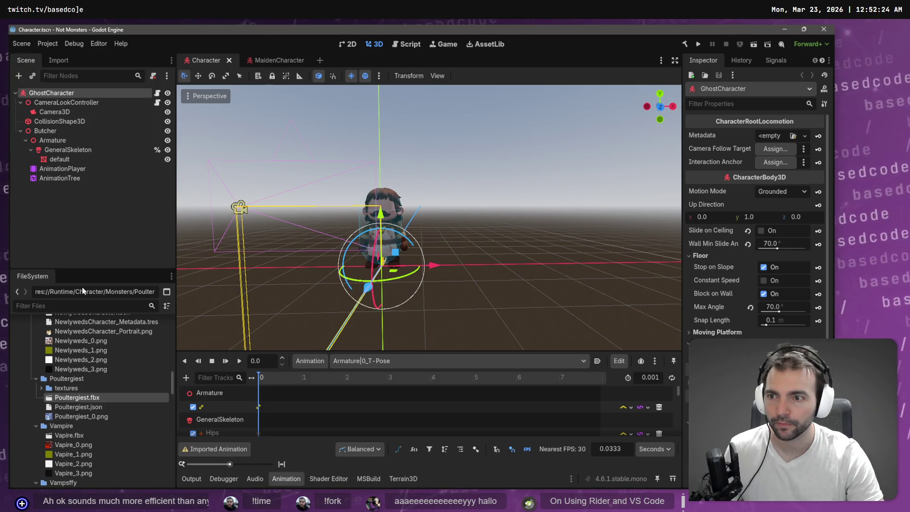
mouse_move(72, 397)
mouse_down()
mouse_move(65, 133)
mouse_move(65, 148)
mouse_up()
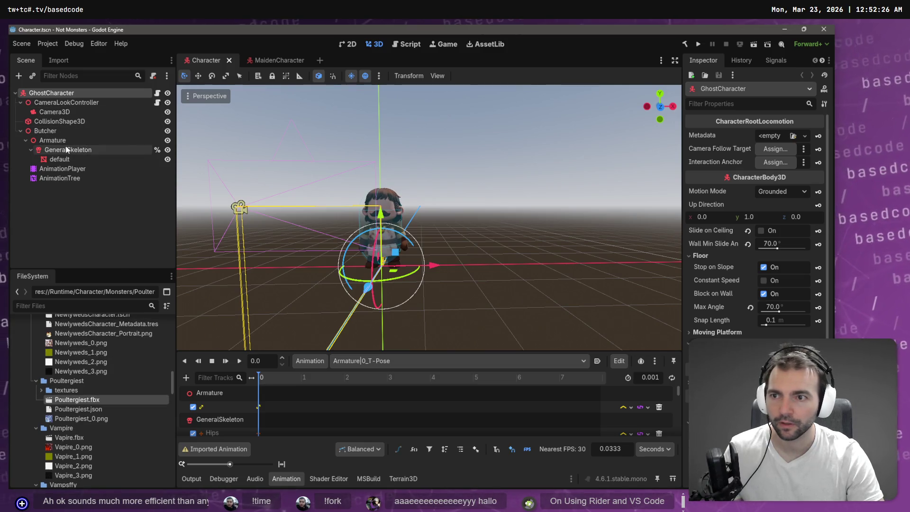
Reimport Poultergiest.fbx from the Import dock and open its Advanced import settings.
click(63, 61)
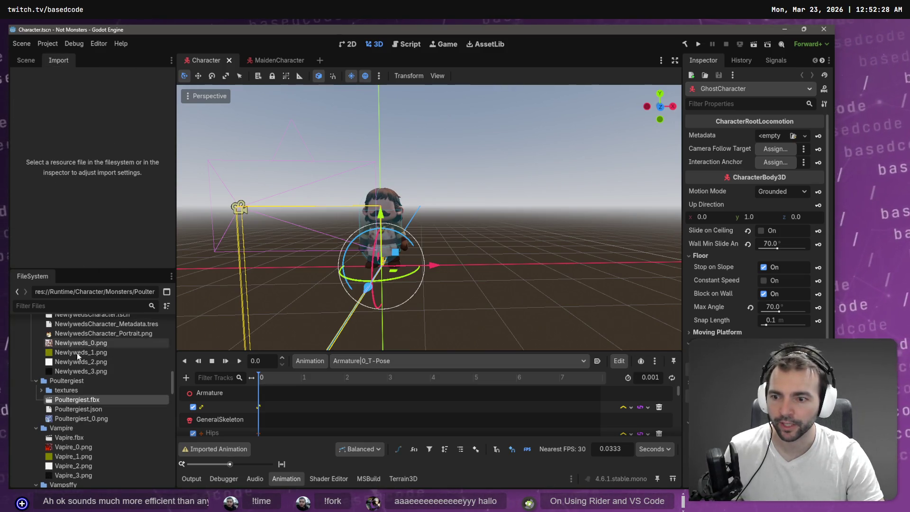
click(78, 400)
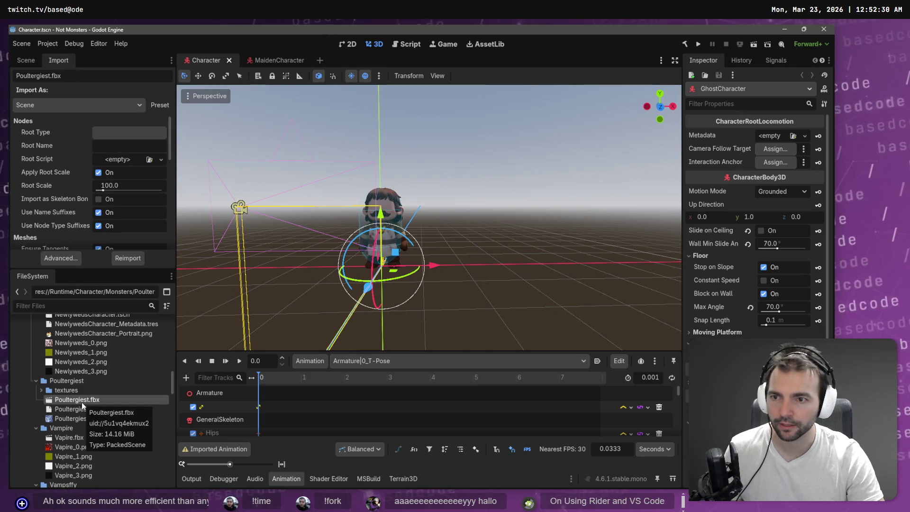
click(31, 60)
click(50, 61)
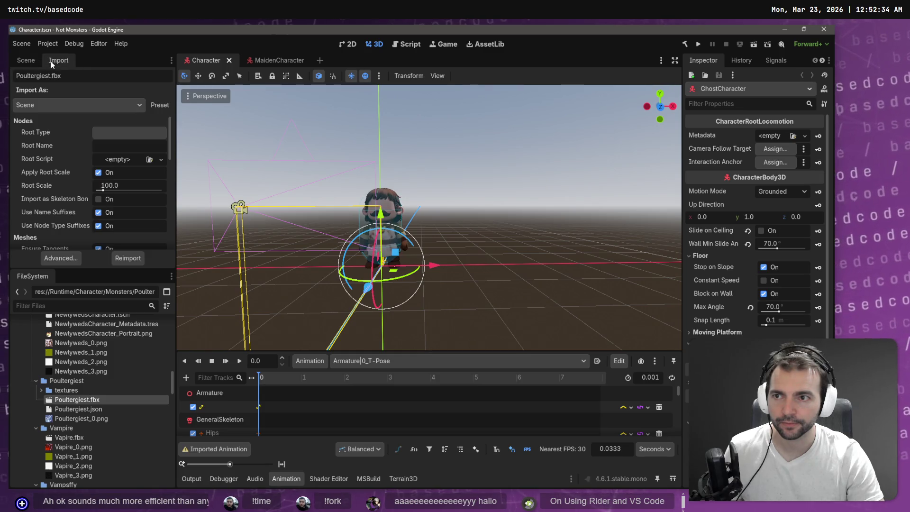
click(120, 258)
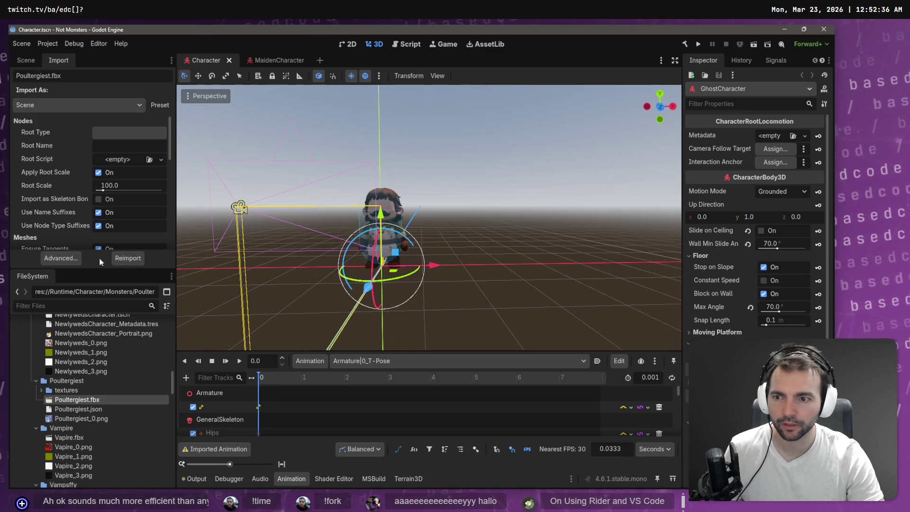
click(61, 259)
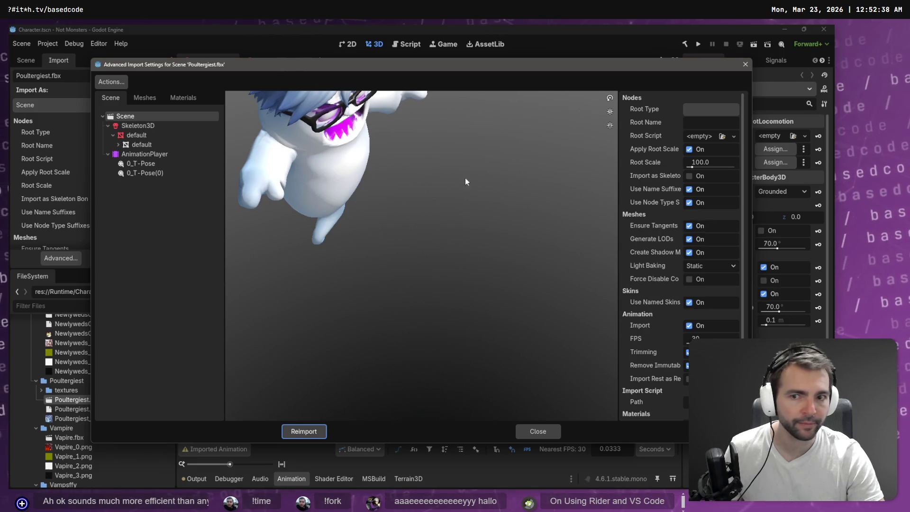
Select Skeleton3D and set its BoneMap profile to SkeletonProfileHumanoid.
click(163, 127)
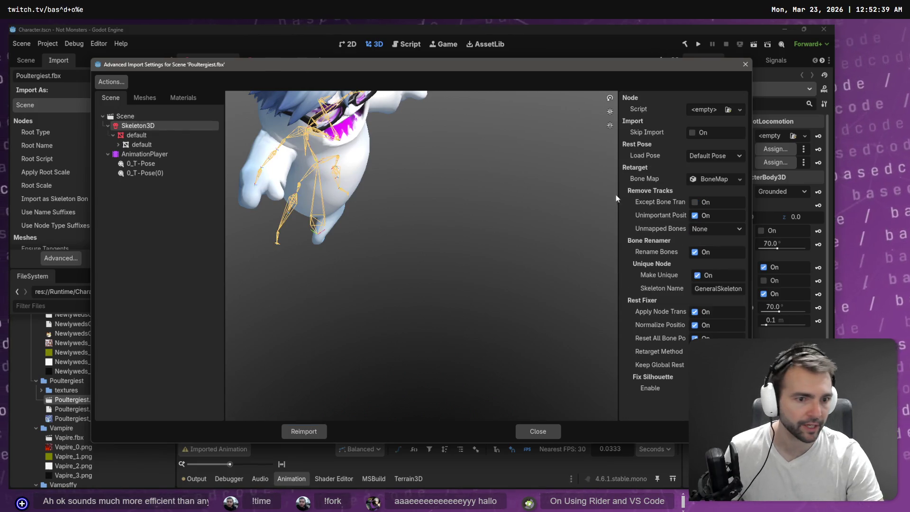
click(729, 180)
click(716, 193)
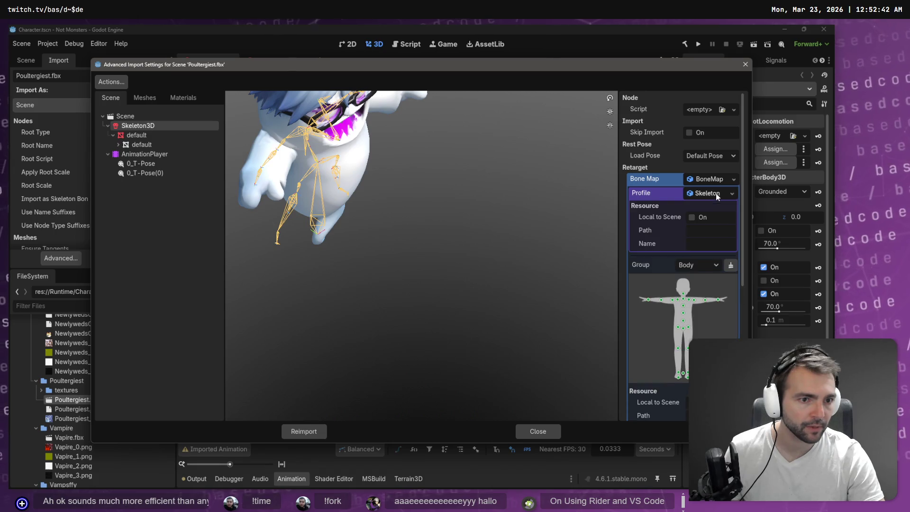
click(724, 194)
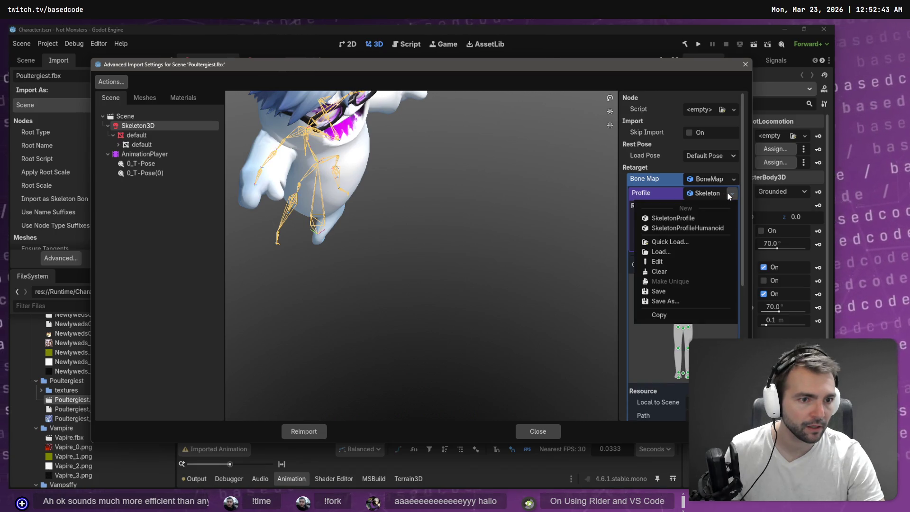
click(716, 228)
Reimport with the humanoid bone map and drag Poultergiest.fbx under GhostCharacter.
click(324, 431)
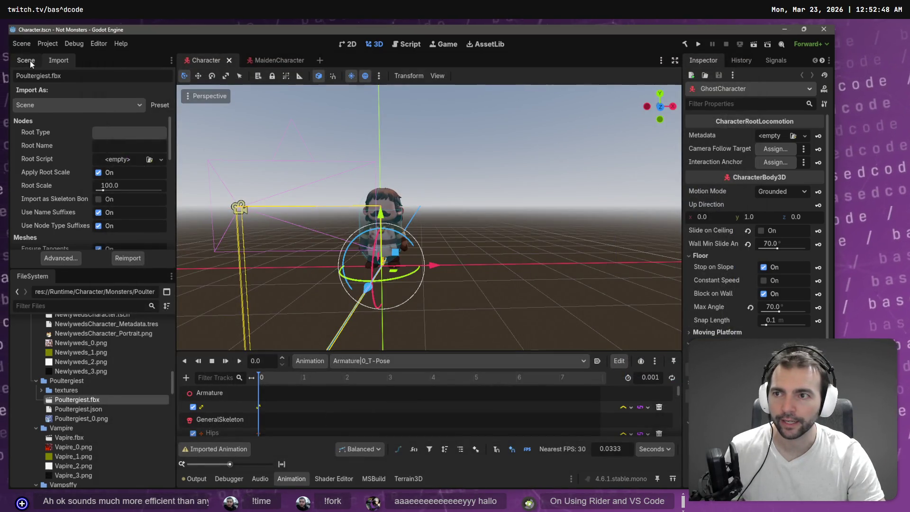
click(27, 60)
mouse_move(74, 399)
mouse_down()
mouse_move(71, 142)
mouse_move(52, 96)
mouse_up()
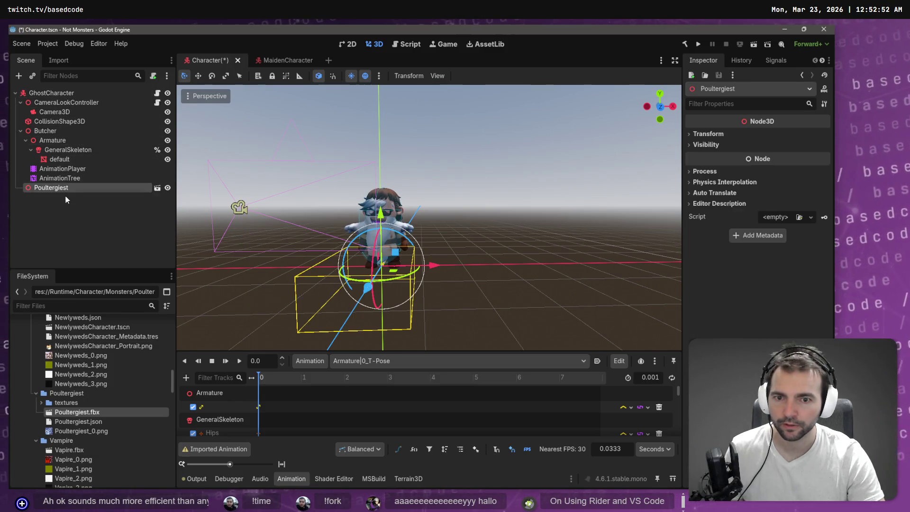
key(alt+Tab)
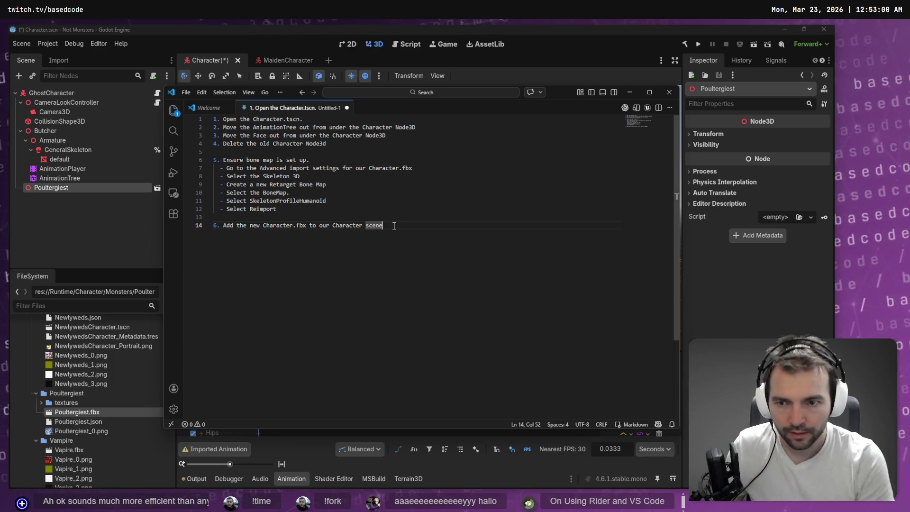
Start notes step 7, 'Make it Local', in VS Code.
text(.)
key(Return)
key(Return)
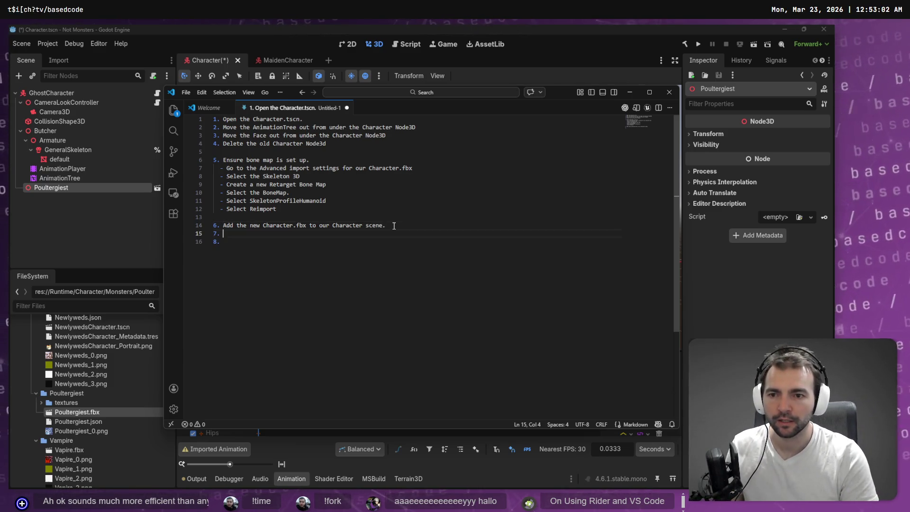
key(alt+Tab)
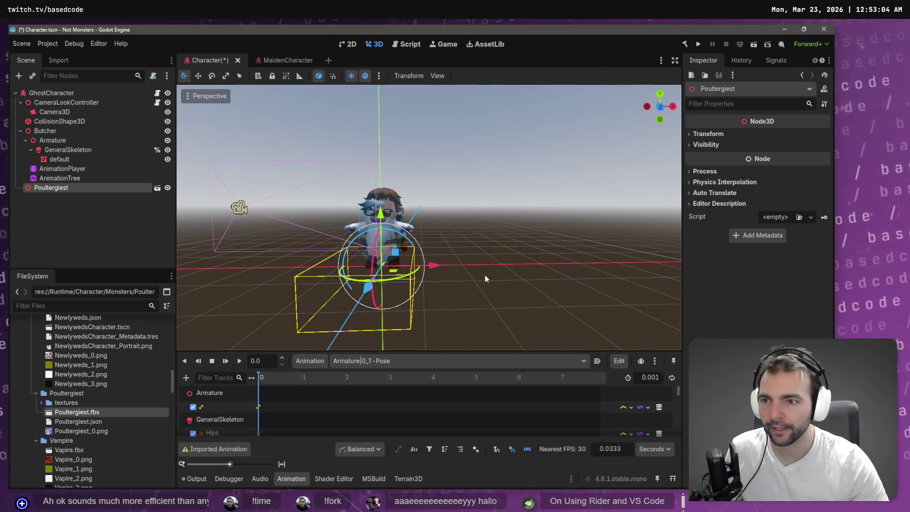
right_click(64, 190)
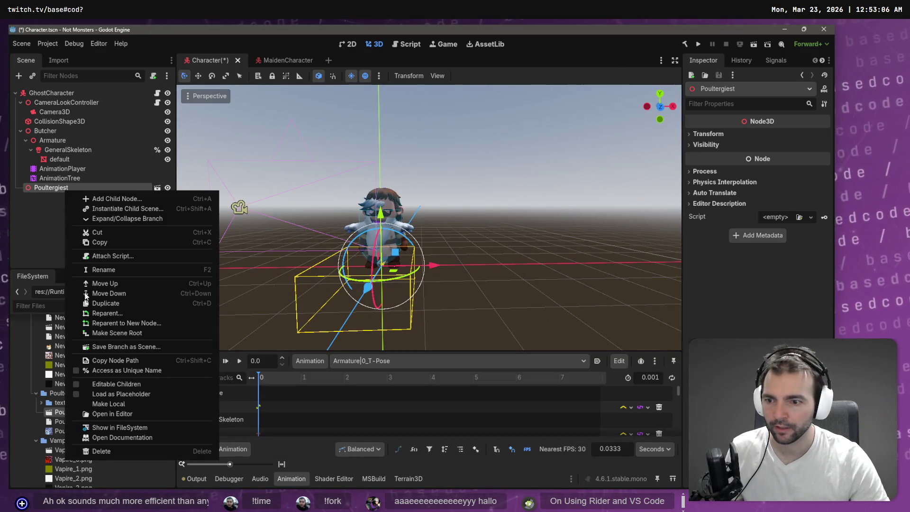
key(alt+Tab)
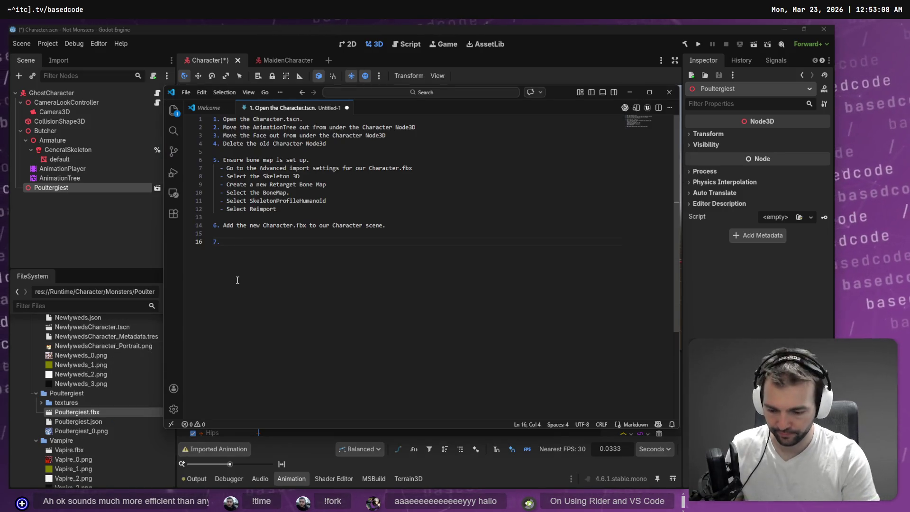
text(Make it Local.)
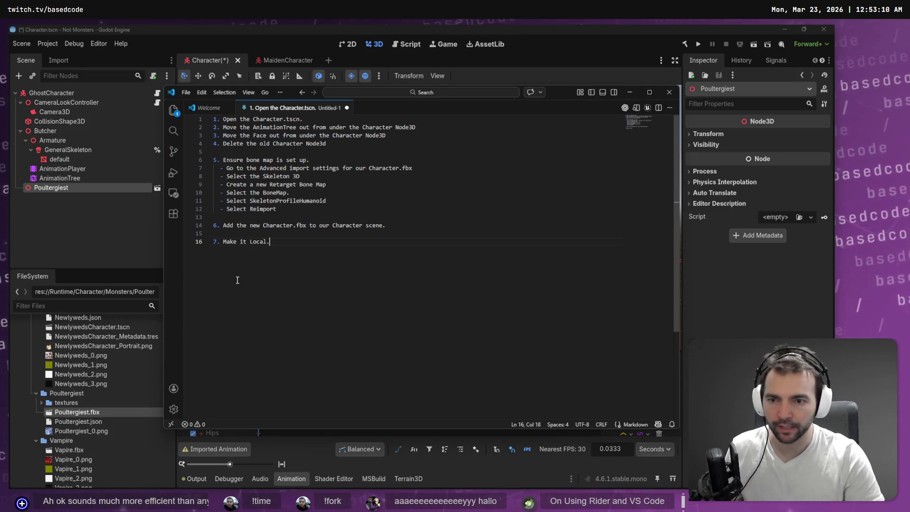
Enable Editable Children on the Poultergiest node in the Scene dock.
key(alt+Tab)
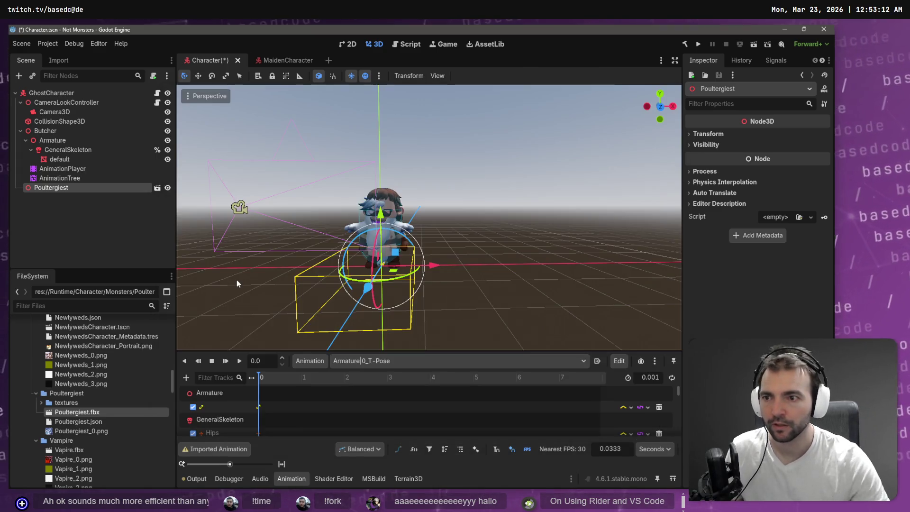
right_click(71, 187)
click(137, 400)
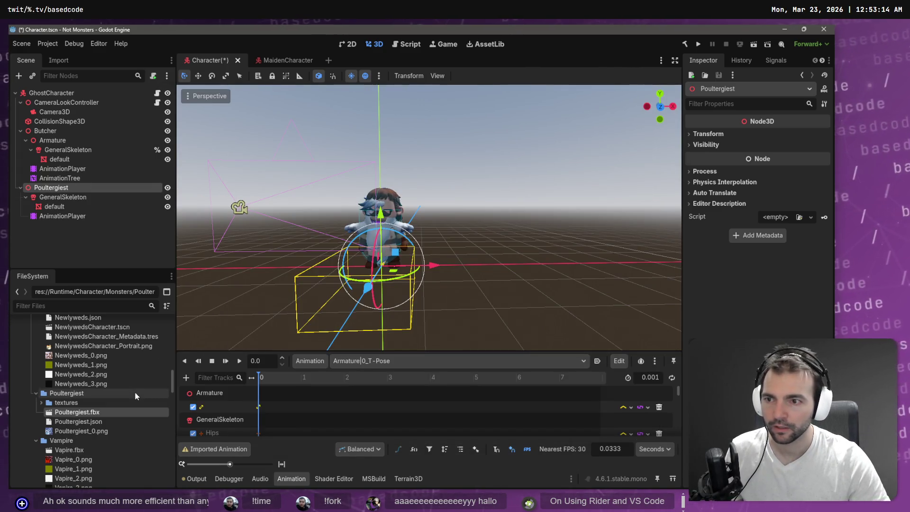
Inspect the Poultergiest AnimationPlayer and existing AnimationTree, undoing the extra Poultergiest node.
click(74, 216)
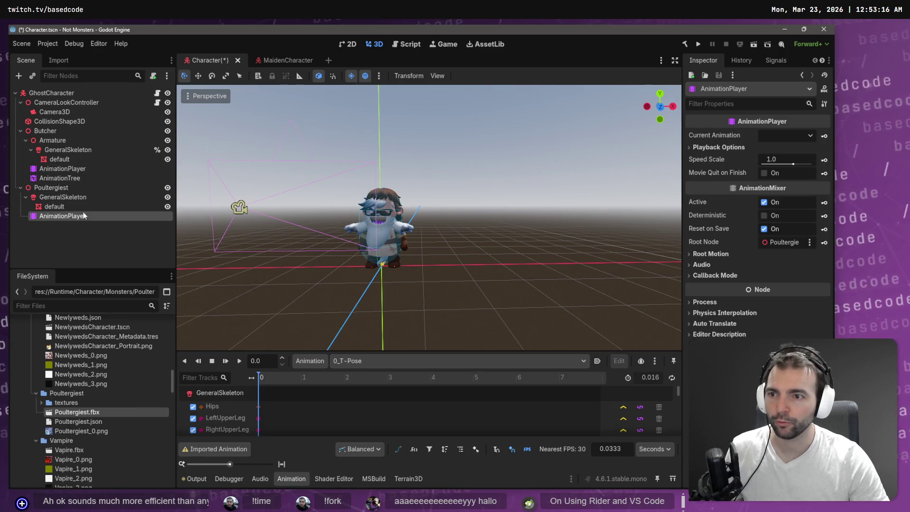
click(81, 179)
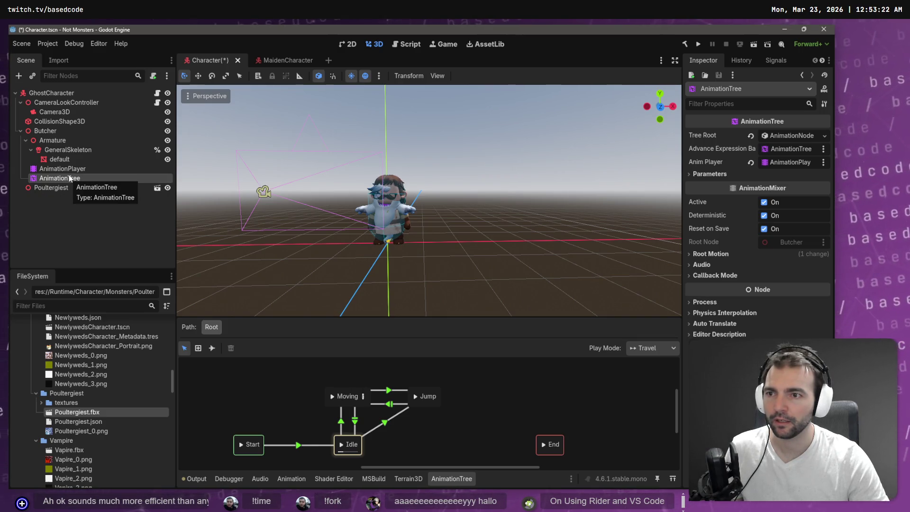
key(ctrl+z)
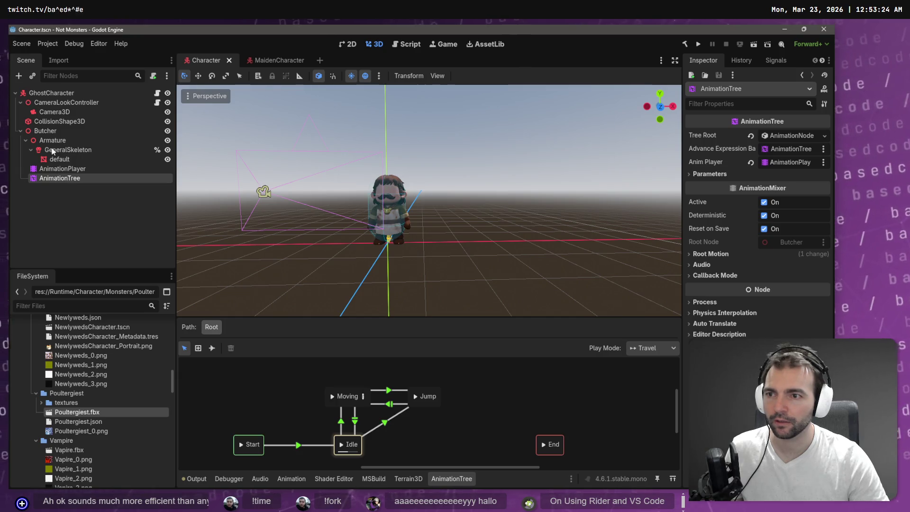
drag(59, 178, 46, 98)
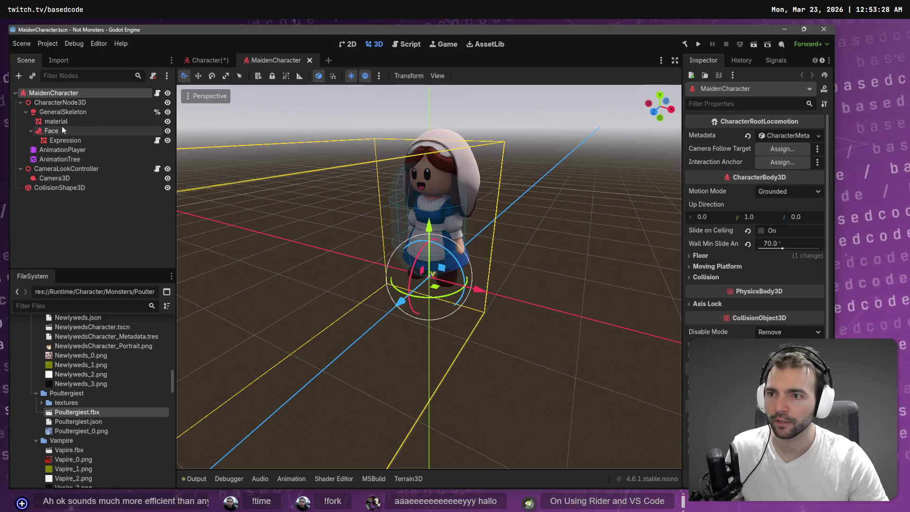
Move the Face node from under GeneralSkeleton up to the GhostCharacter root, as in MaidenCharacter.
click(61, 129)
click(190, 59)
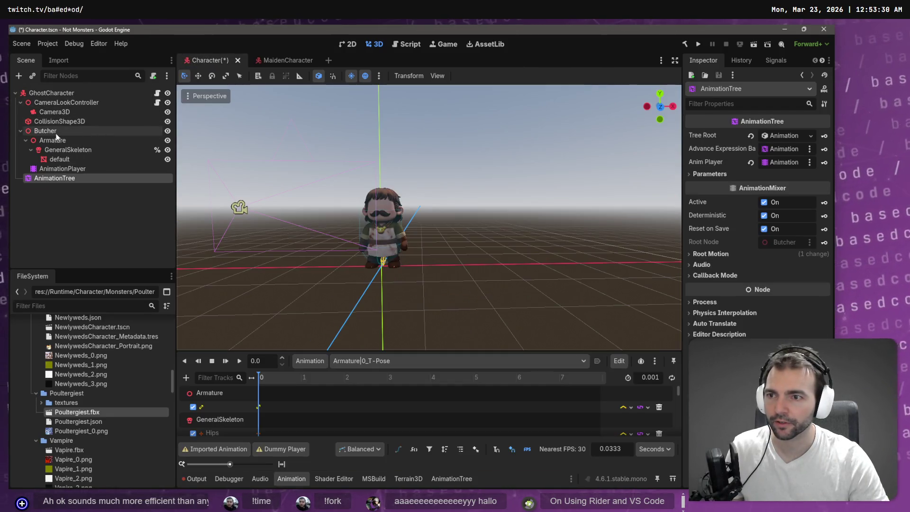
click(78, 148)
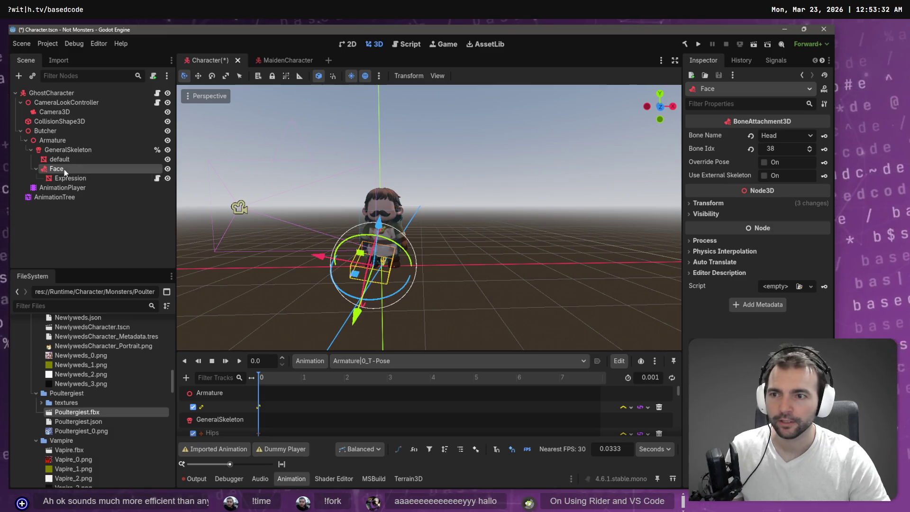
drag(64, 169, 47, 93)
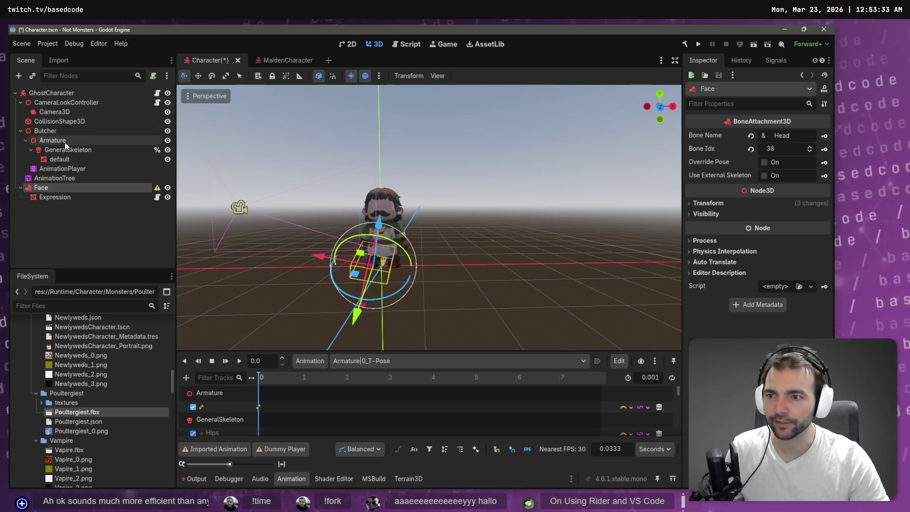
Select the Butcher node, delete it with its children and confirm with OK.
click(45, 177)
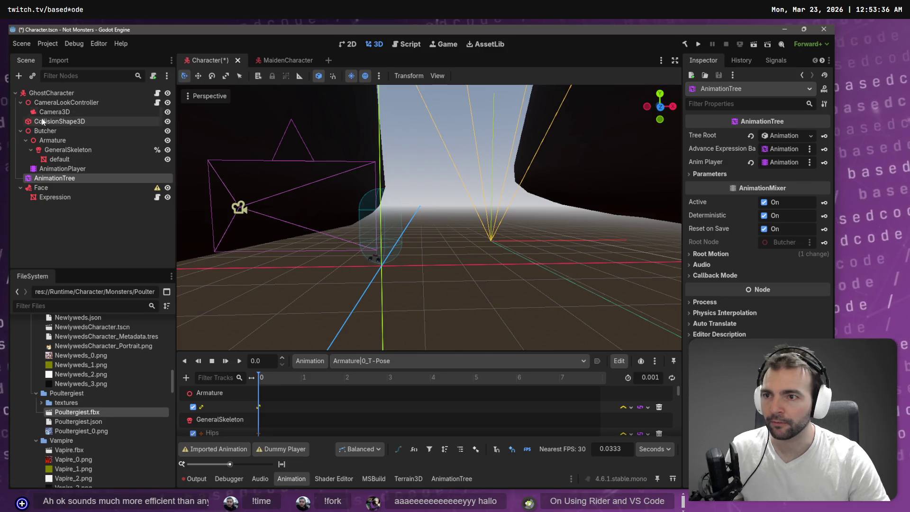
click(44, 131)
key(Delete)
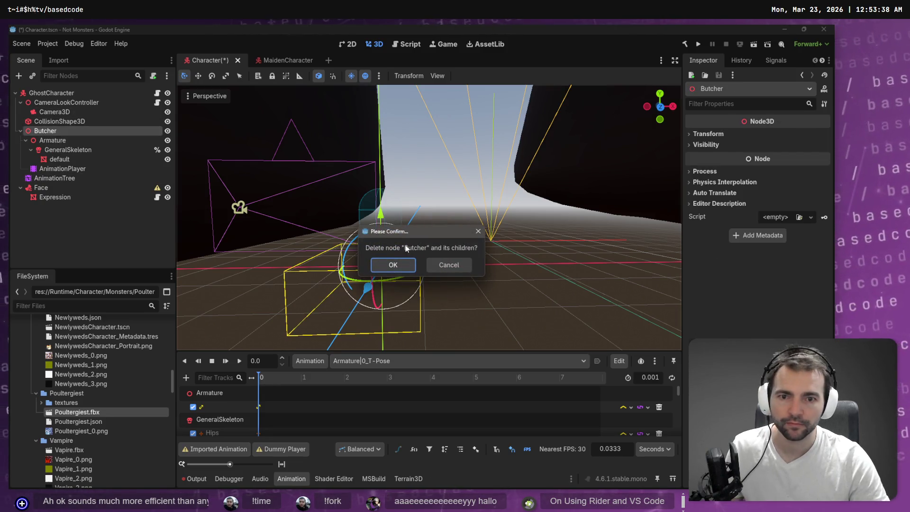
click(400, 263)
key(alt+Tab)
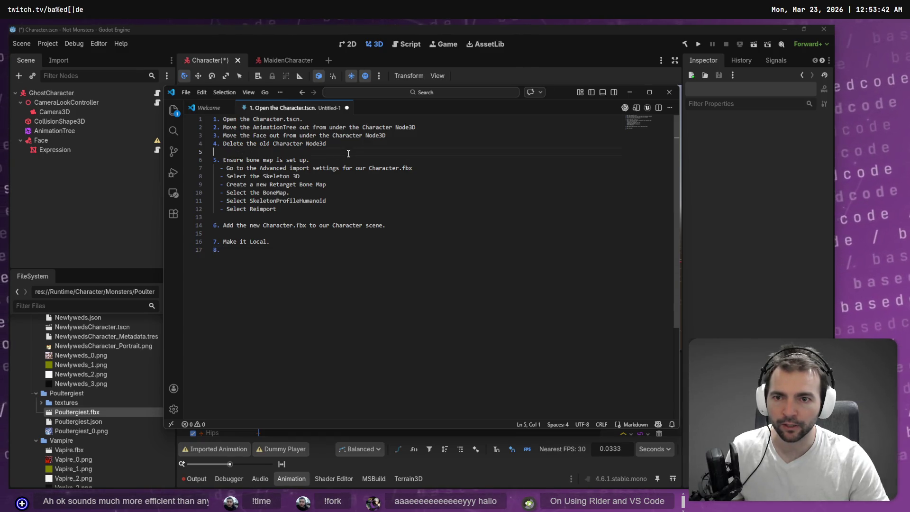
Select the notes line for step 4, about deleting the old node.
drag(218, 152, 214, 143)
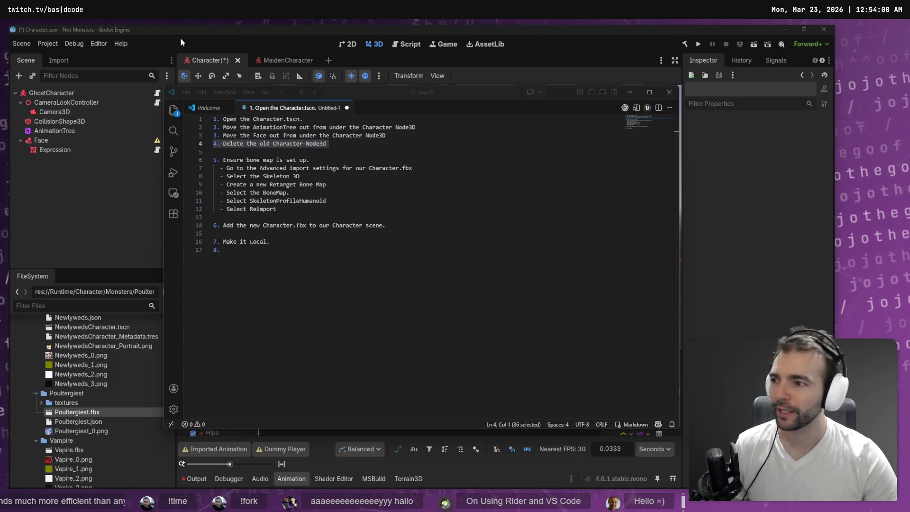
Switch from the VS Code Codex chat back to the Godot Character scene.
key(alt+Tab)
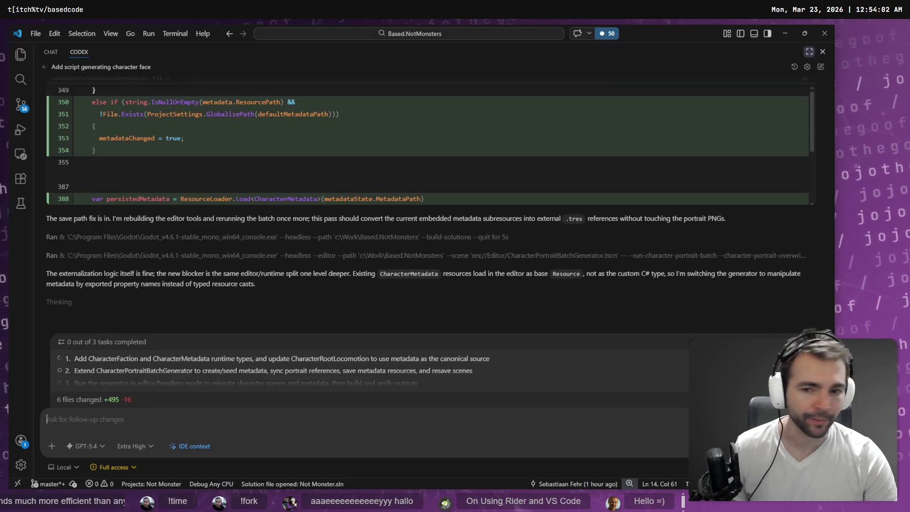
key(alt)
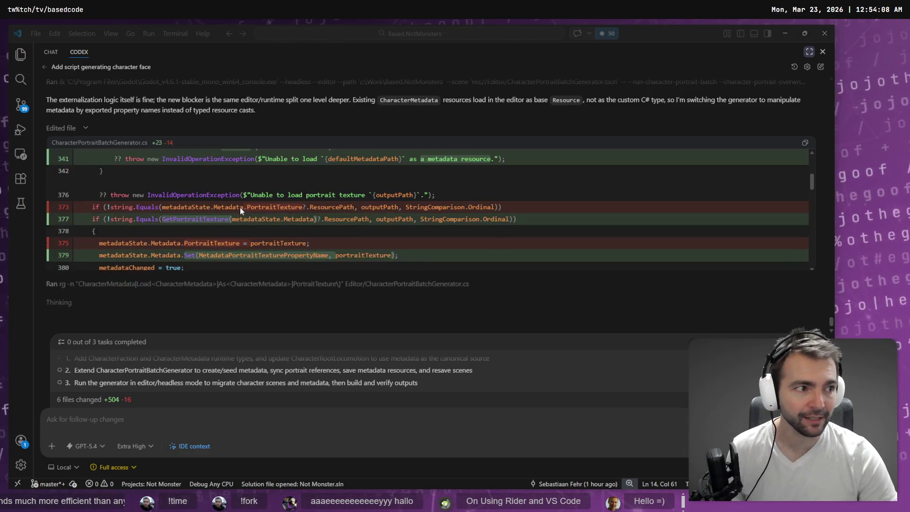
key(alt+Tab)
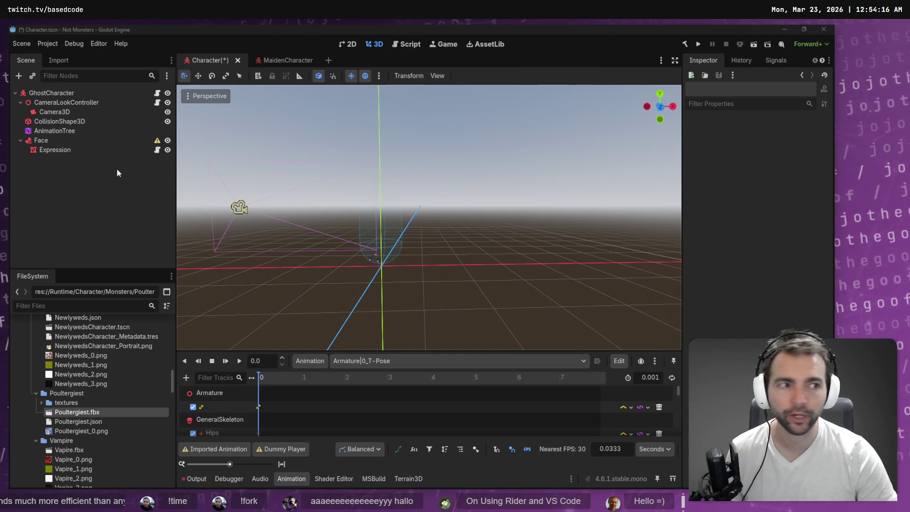
key(alt+Tab)
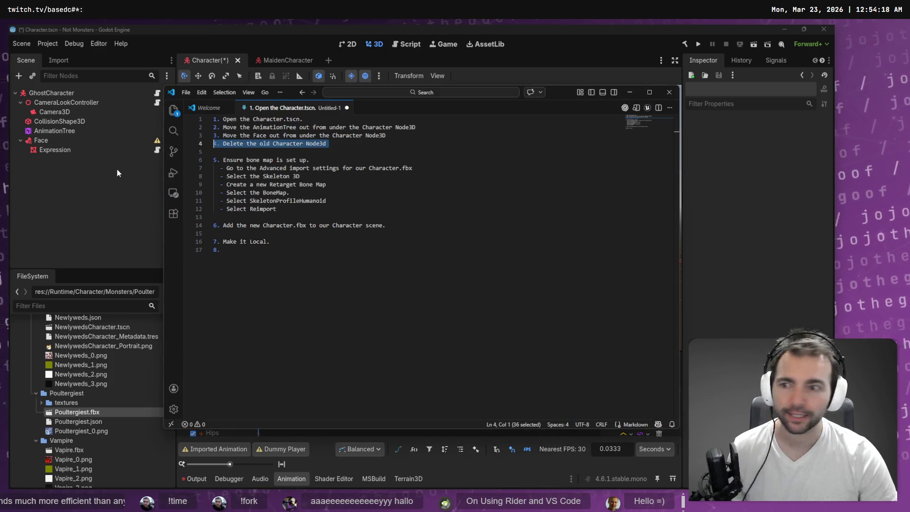
click(300, 251)
key(ctrl+a)
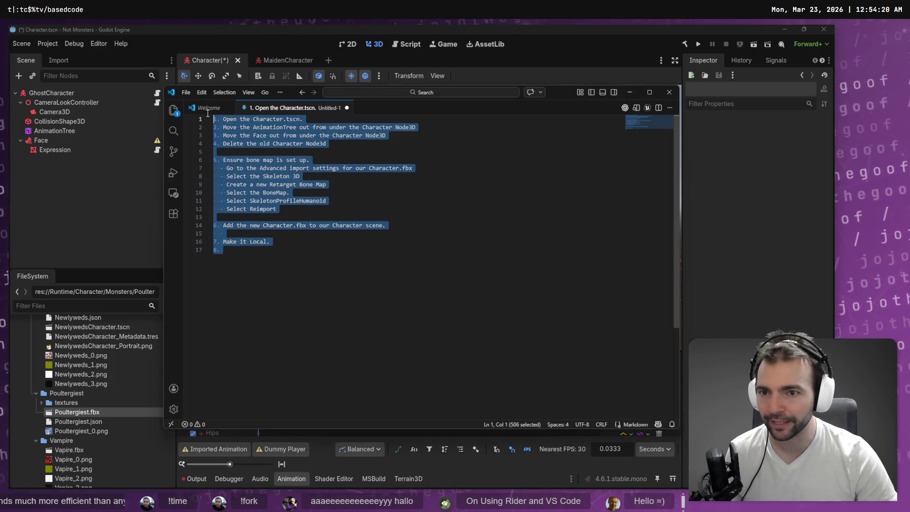
click(316, 311)
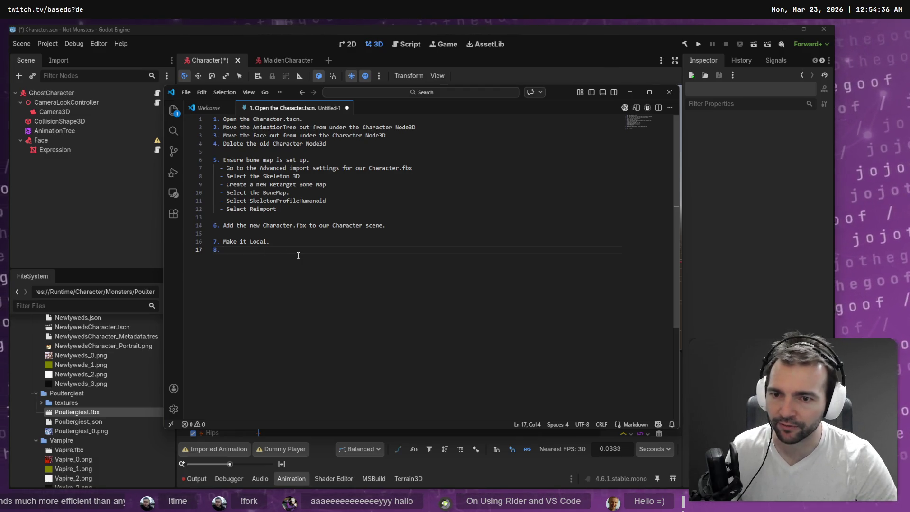
click(101, 180)
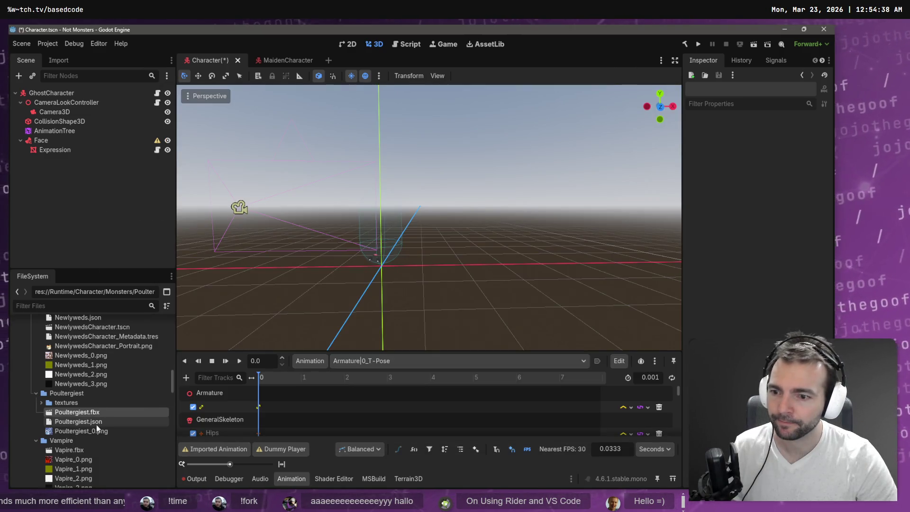
Add Poultergiest.fbx under GhostCharacter and make the instance local.
drag(90, 413, 49, 95)
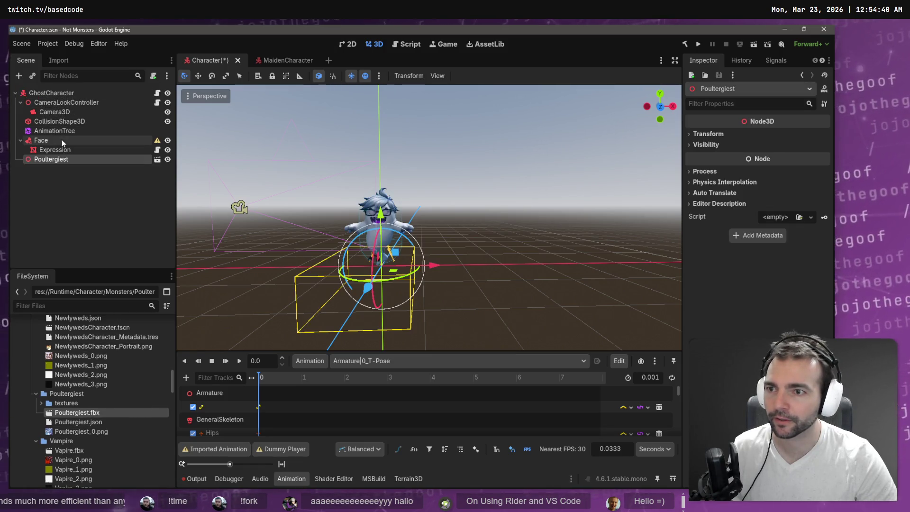
right_click(63, 160)
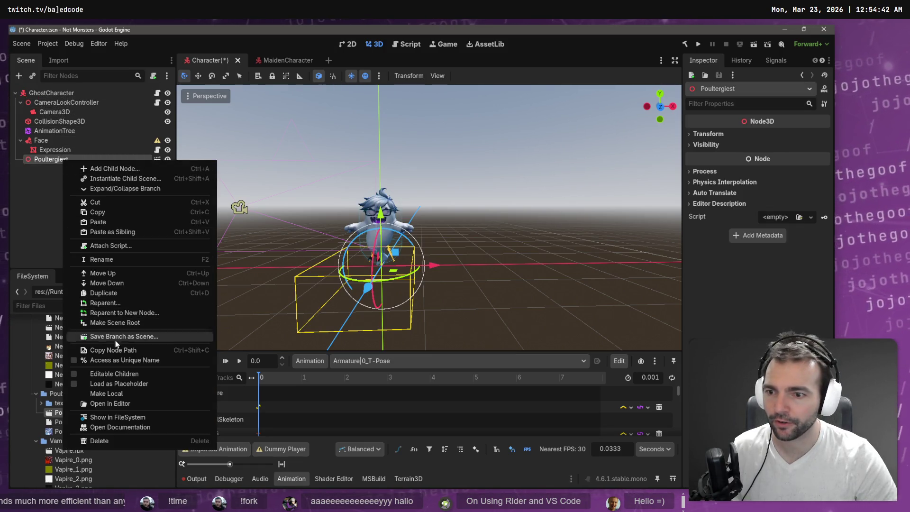
click(133, 395)
Write notes step 8, 'Drag the AnimationTree under the new Character in the Scene.', and begin a new line.
key(alt+Tab)
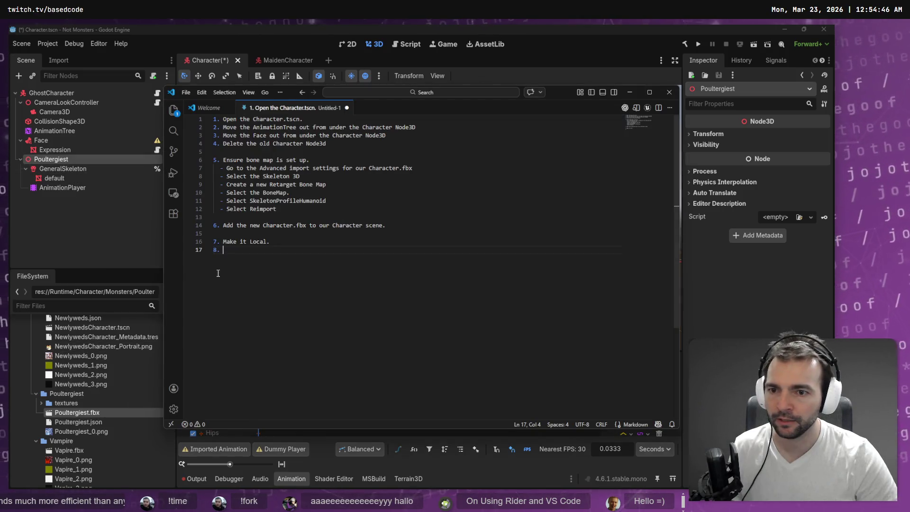
text(Drag the )
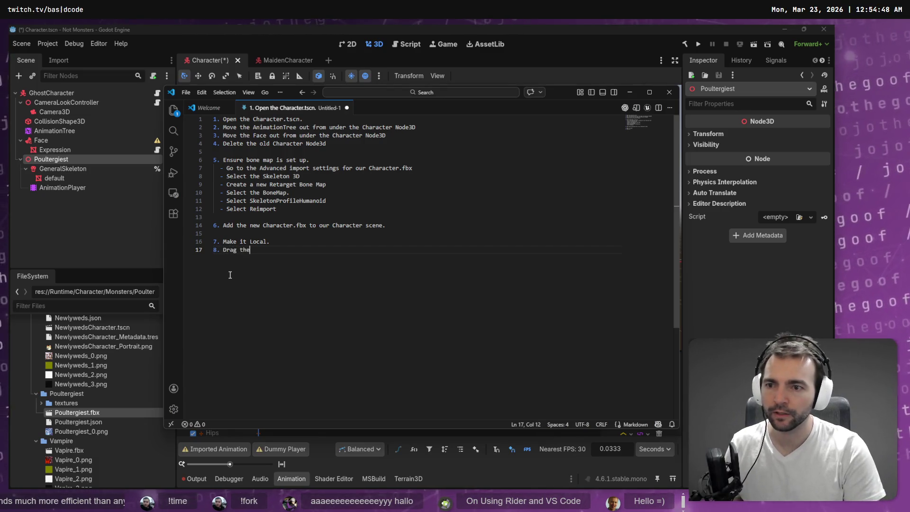
text(Animation)
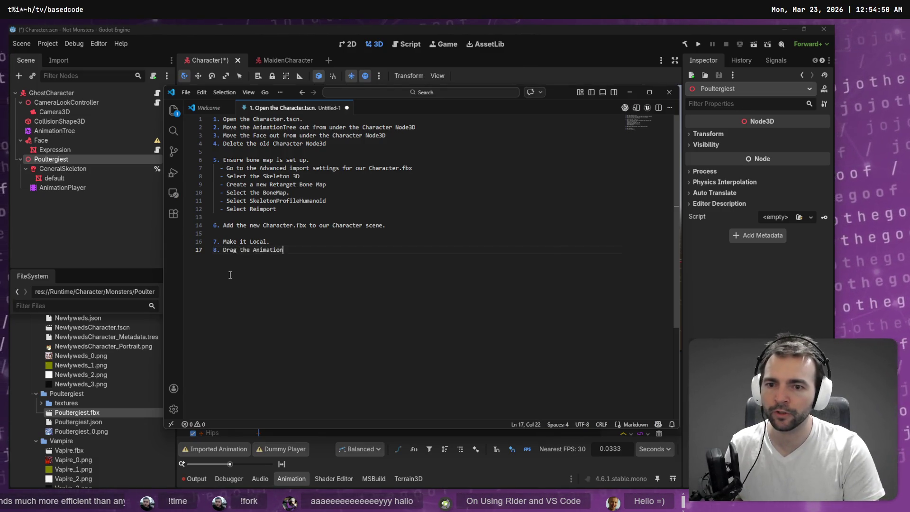
text(Tree under )
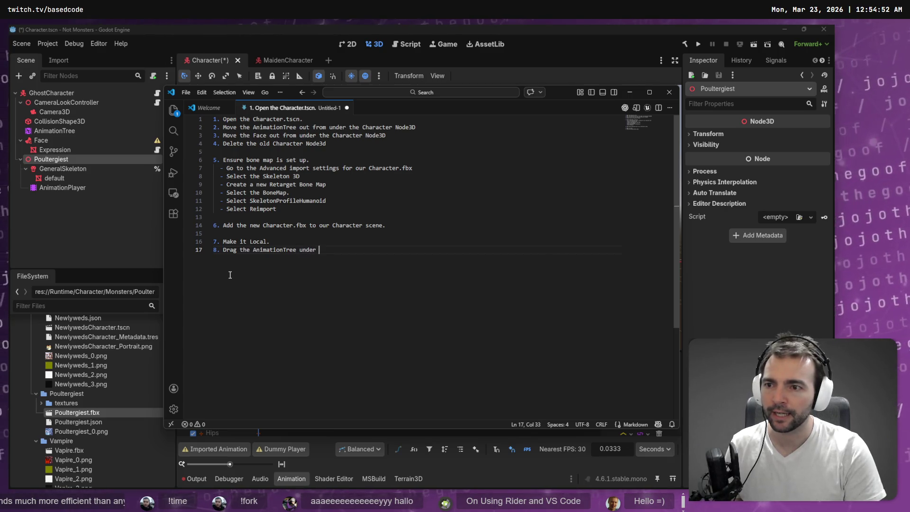
text(the new Charavter in)
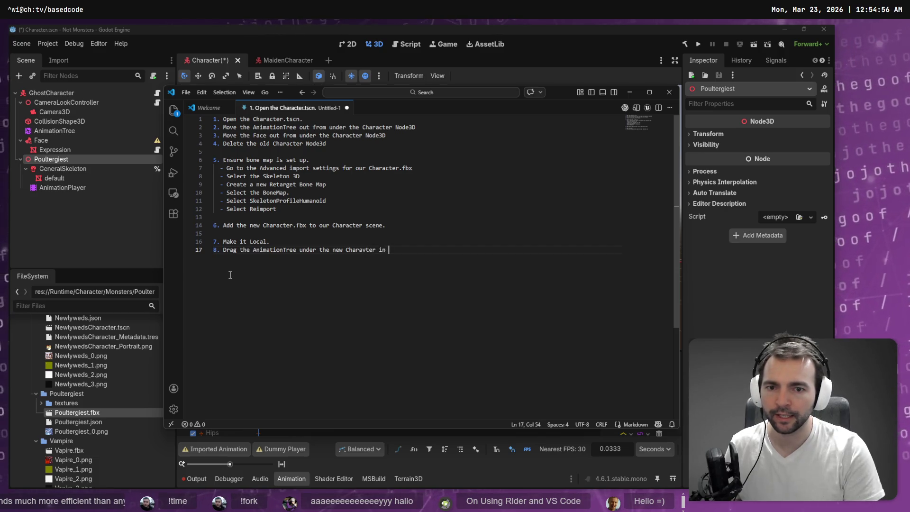
key(ctrl+BackSpace)
text(Character in the Scene.)
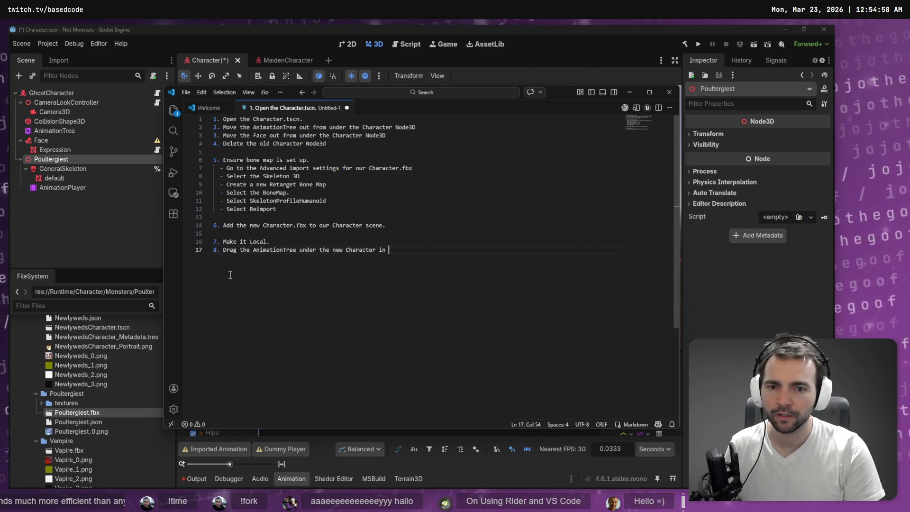
key(Return)
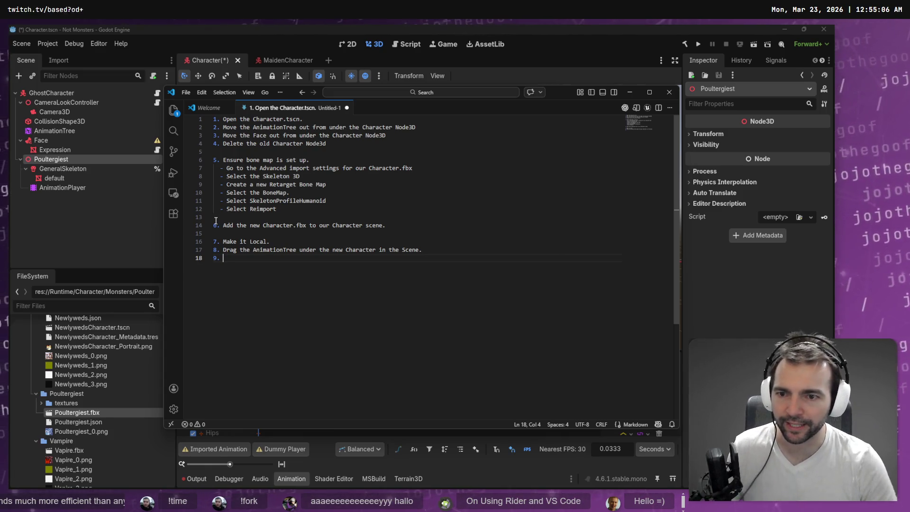
Inspect the AnimationTree and the new Poultergiest AnimationPlayer in the Scene dock.
click(55, 130)
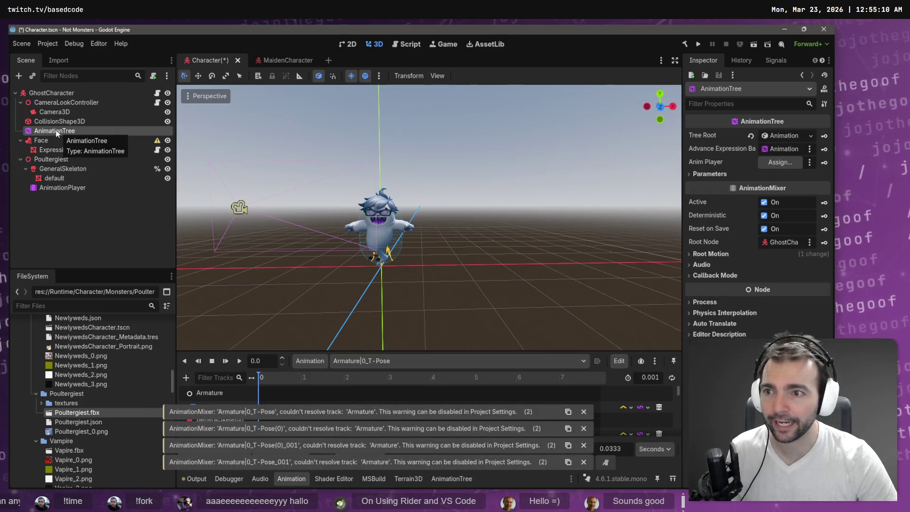
click(64, 189)
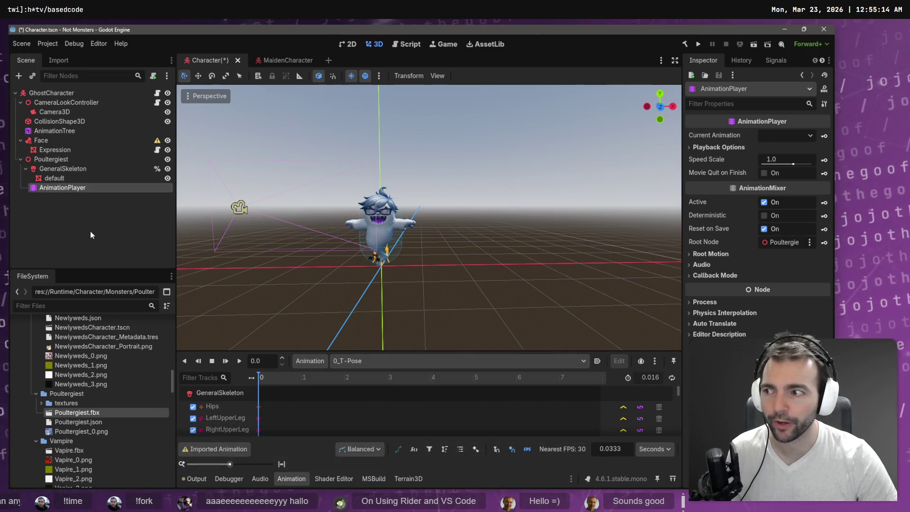
key(alt+Tab)
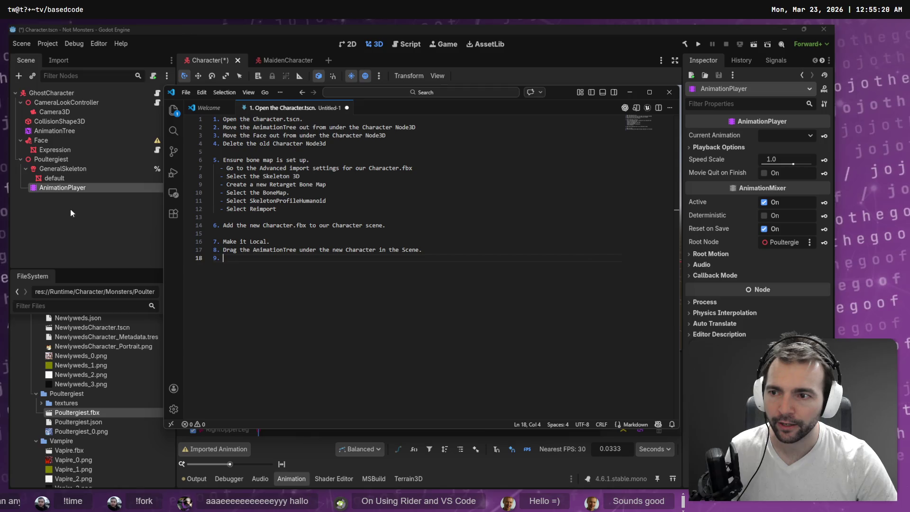
Insert notes step 8 'Select the AnimationPlayer' after Make it Local, then open Godot's Animation options.
click(362, 249)
key(Up)
key(Return)
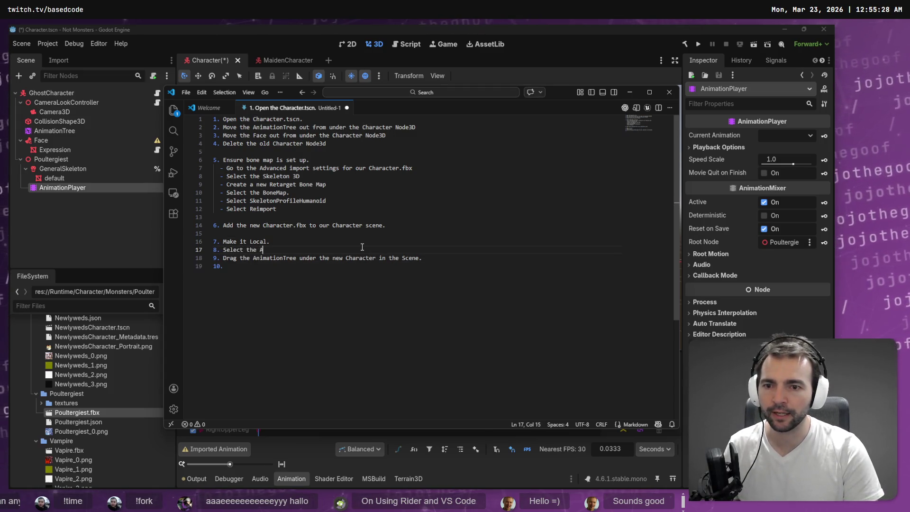
text(nimationPlayer and import)
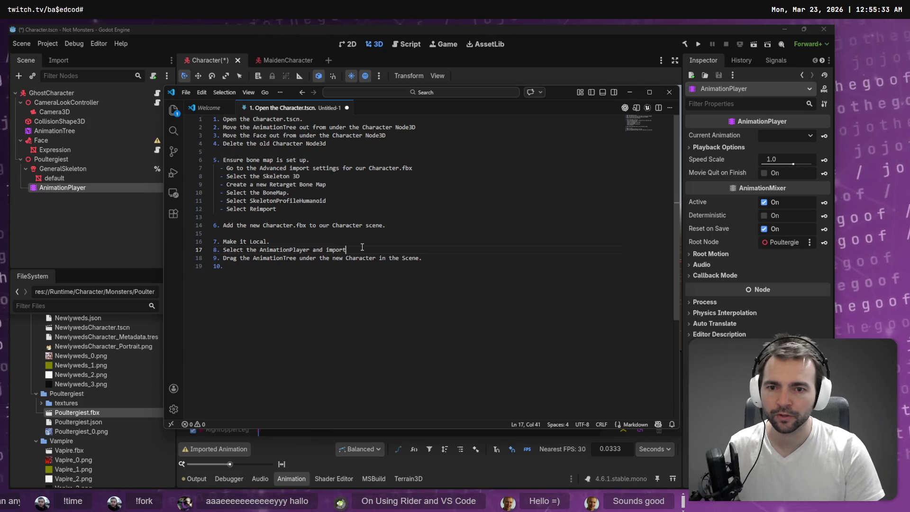
key(alt+Tab)
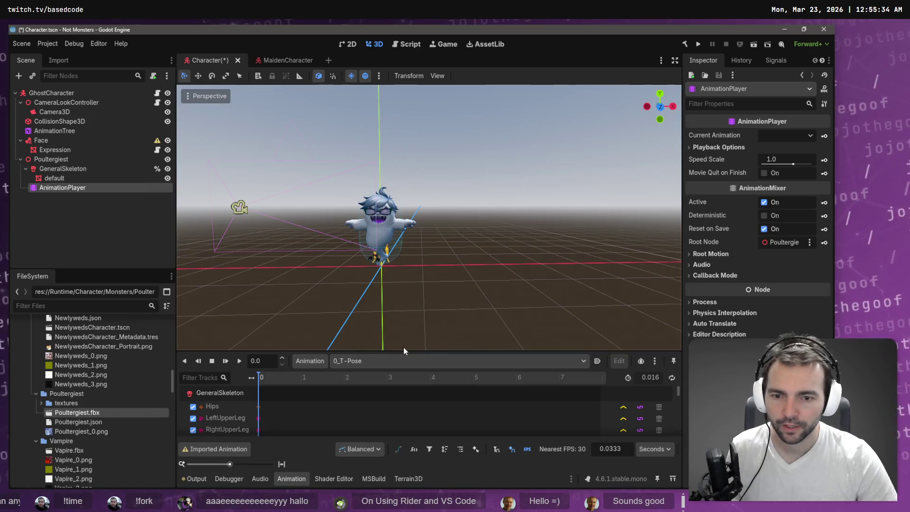
click(325, 364)
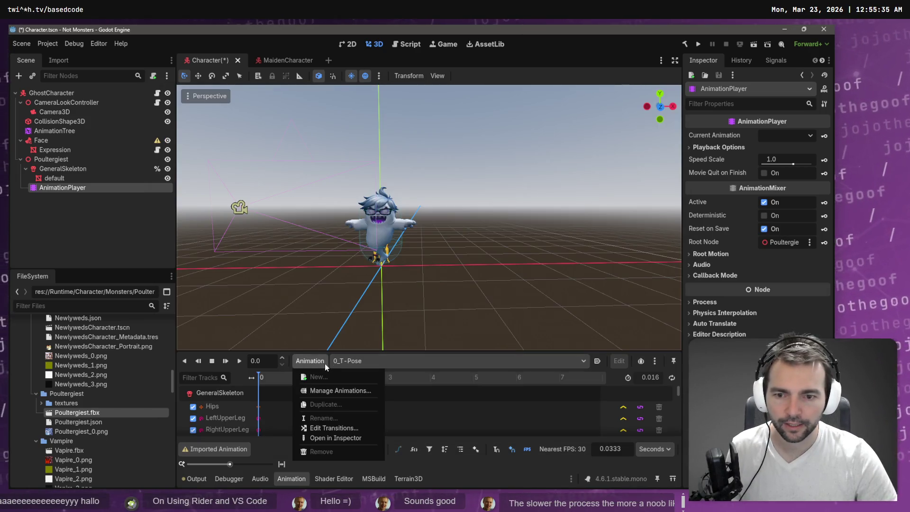
Open the Edit Animation Libraries dialog, showing only T-Pose animations, and start a step 9 notes line.
click(325, 392)
key(alt+Tab)
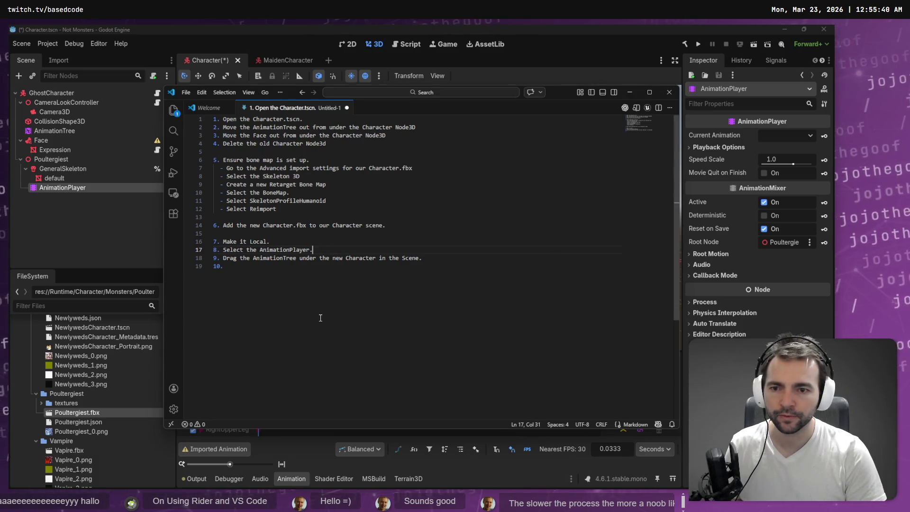
key(Return)
text(- Go)
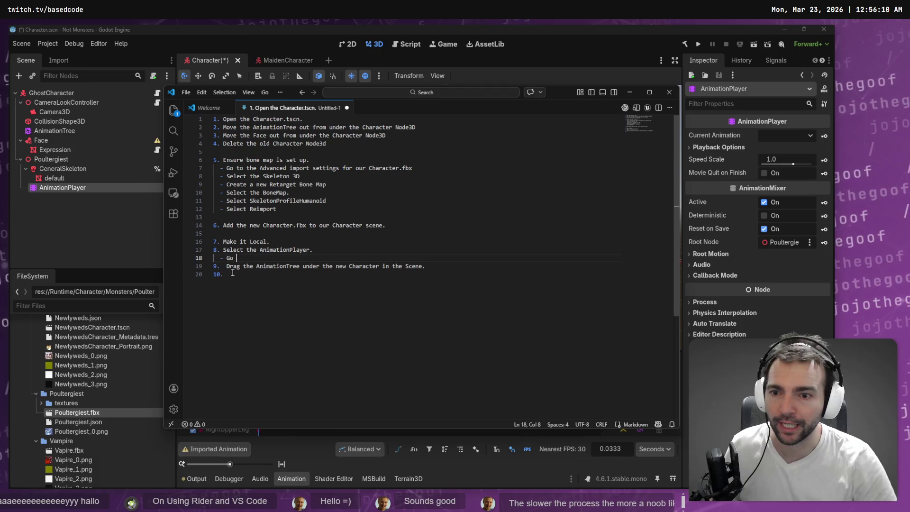
key(alt+Tab)
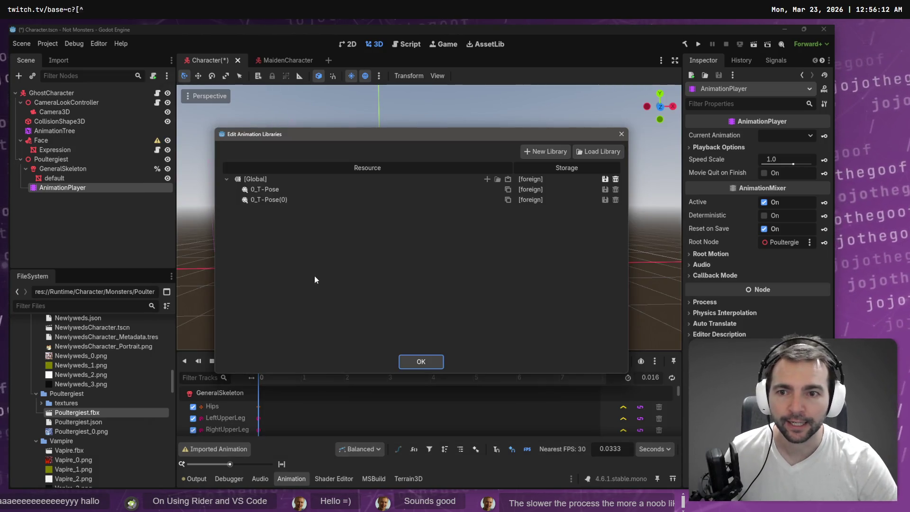
key(alt+Tab)
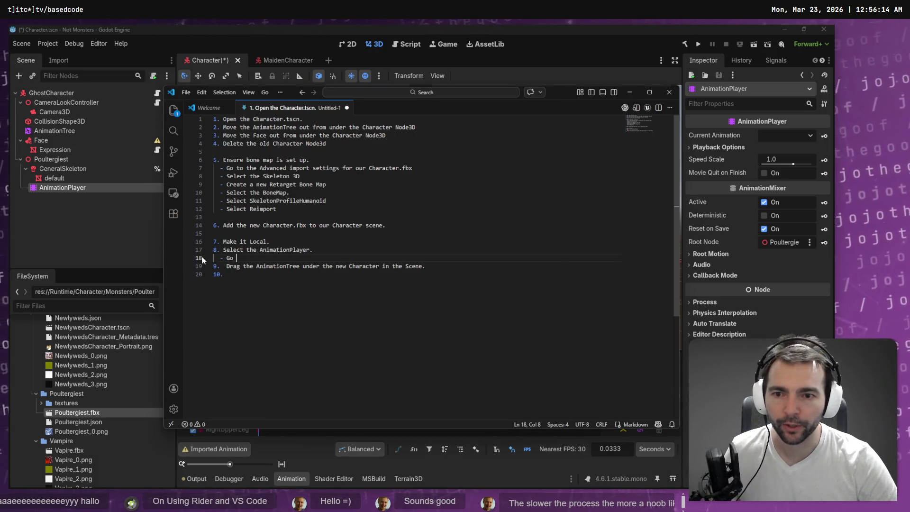
key(alt+Tab)
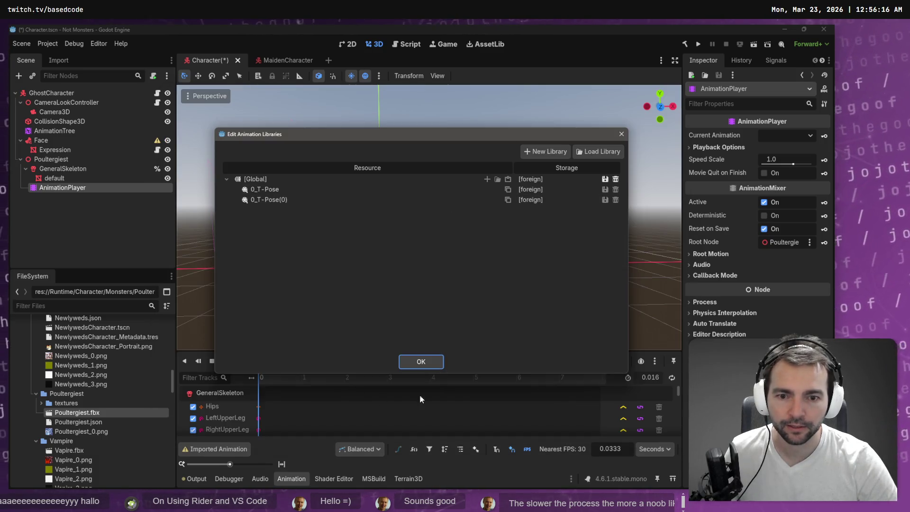
Close the animation libraries with OK and open the Animation tools menu.
click(421, 361)
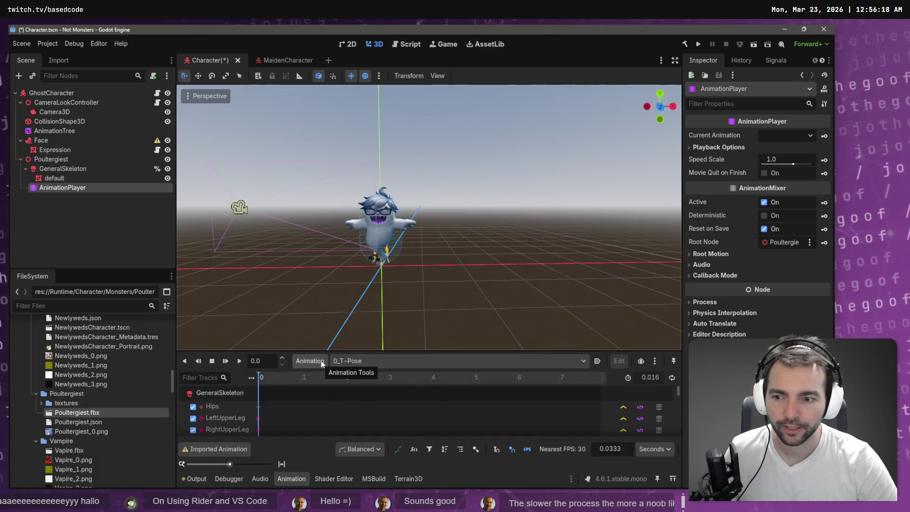
click(322, 363)
key(alt+Tab)
key(alt+Tab)
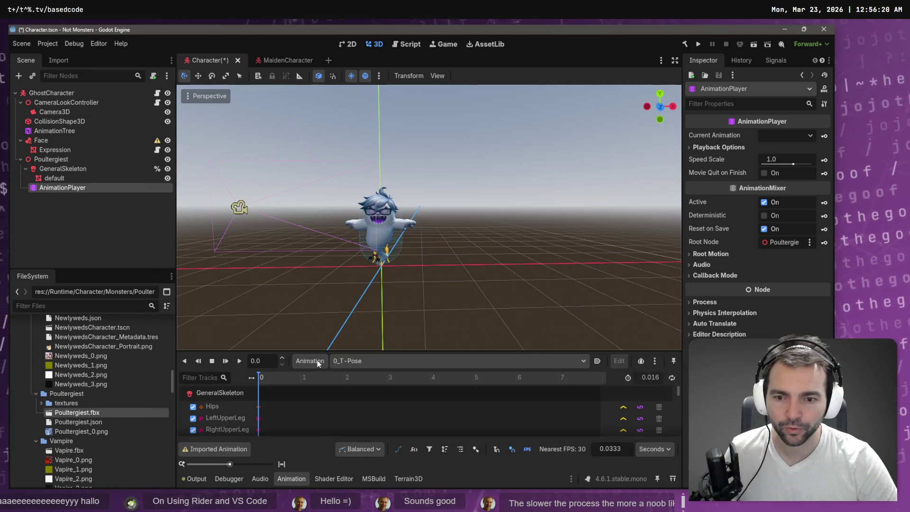
click(317, 360)
key(alt+Tab)
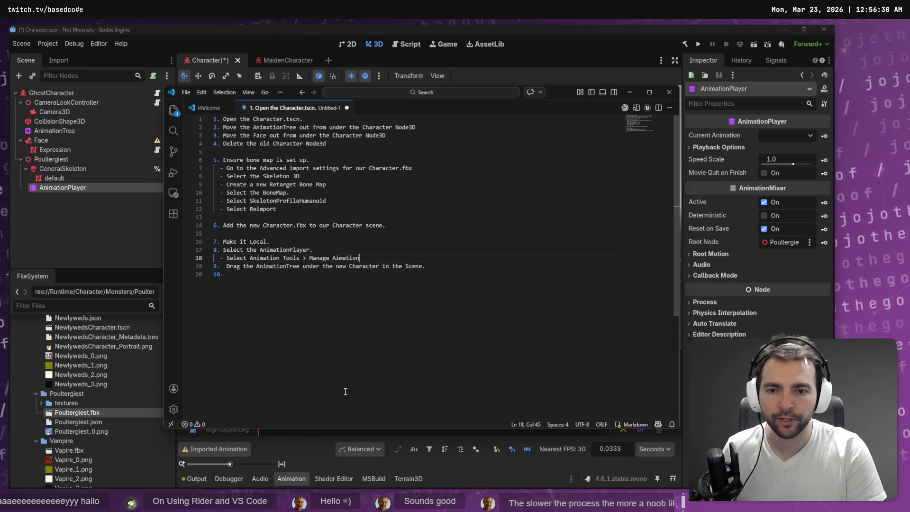
key(alt+Tab)
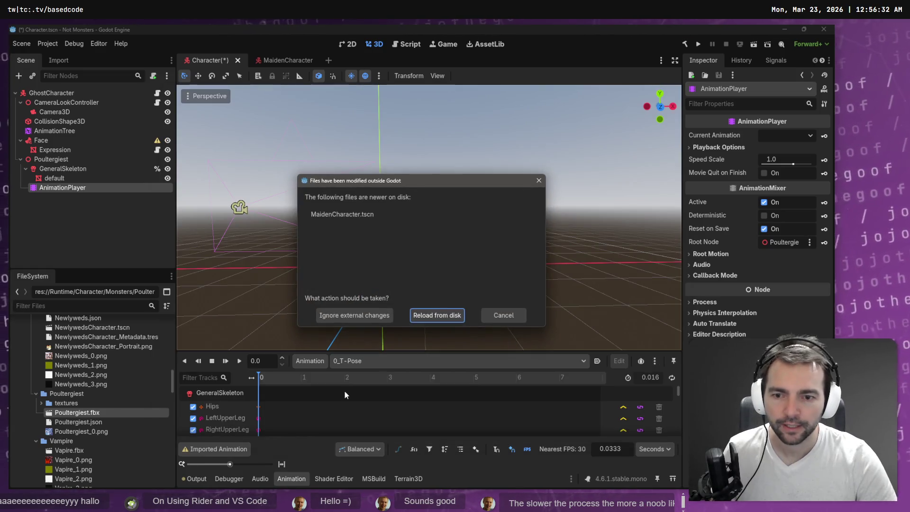
Reload MaidenCharacter.tscn from disk and choose Load Library under Manage Animations.
click(433, 318)
click(300, 361)
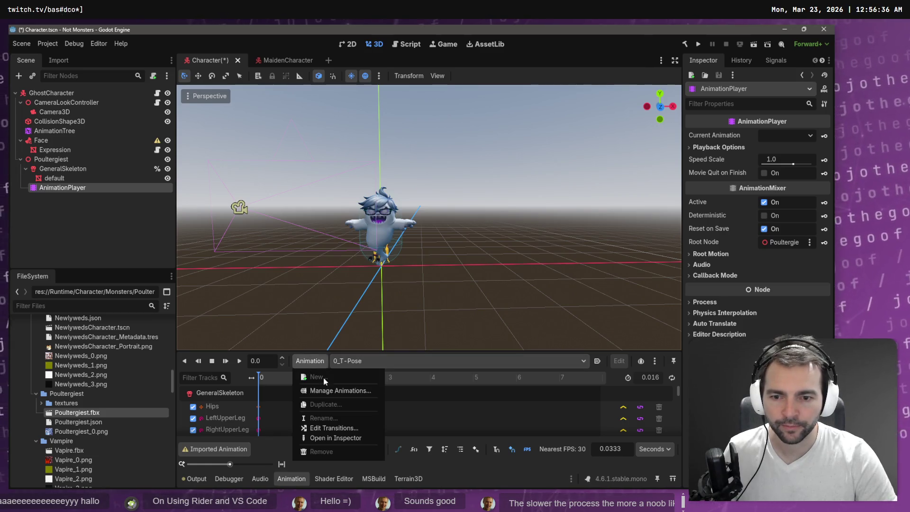
click(340, 390)
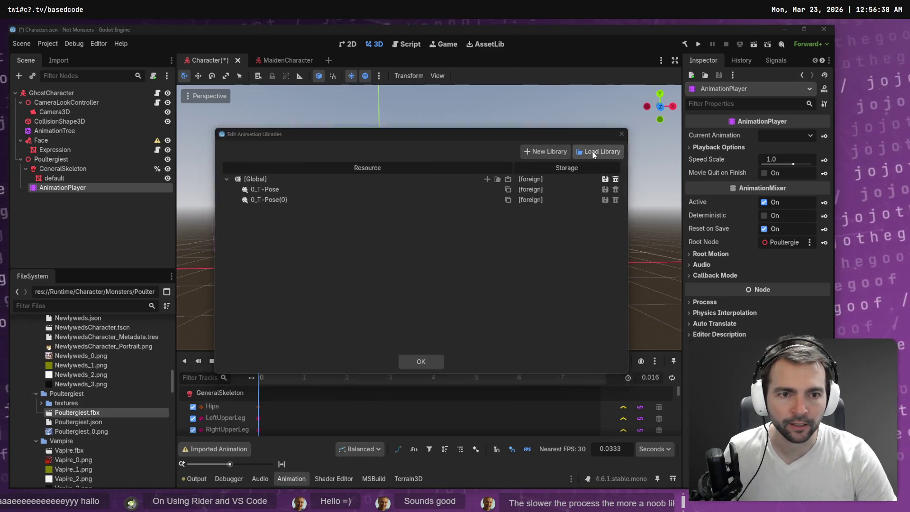
click(592, 151)
key(alt+Tab)
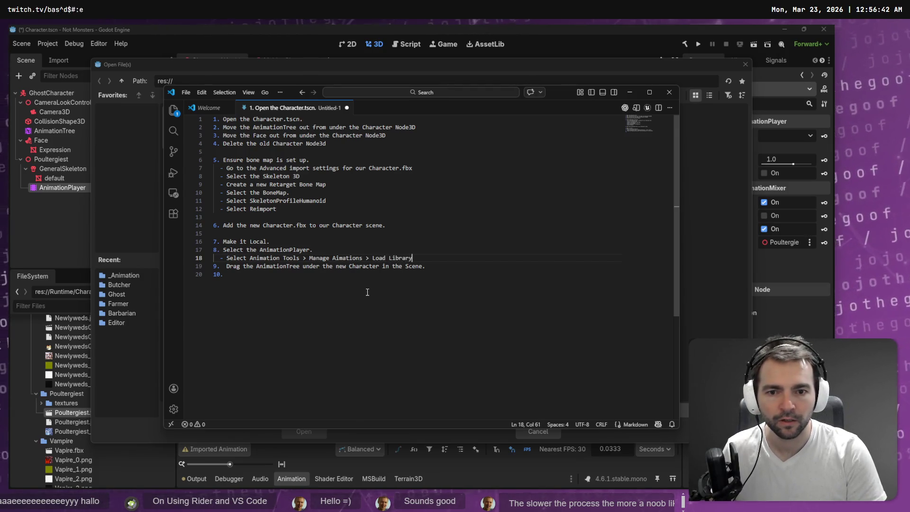
click(727, 247)
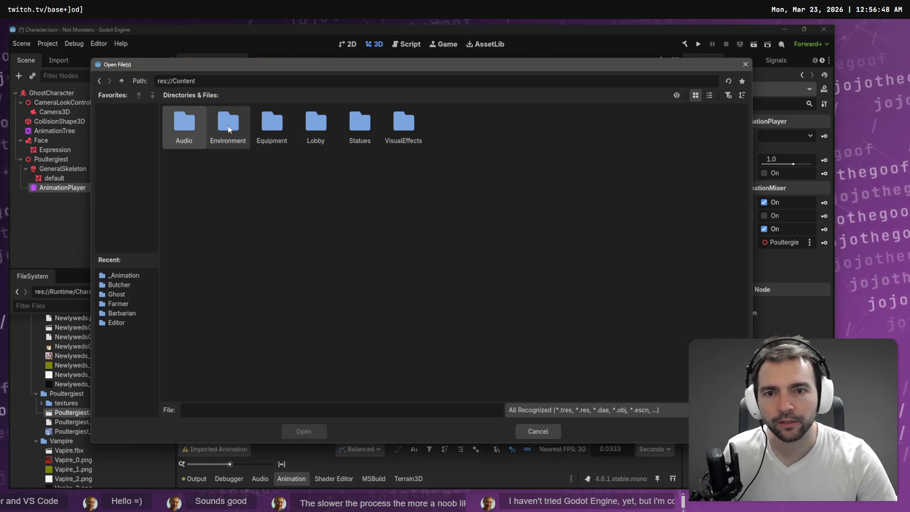
Browse to res://Runtime/Character/_Animation and copy the path of Animations.fbx.
click(122, 81)
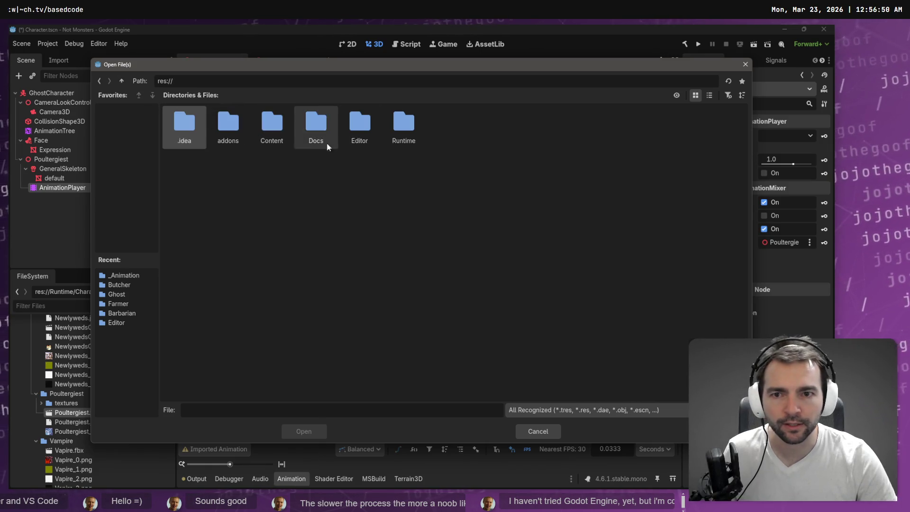
double_click(317, 124)
double_click(204, 140)
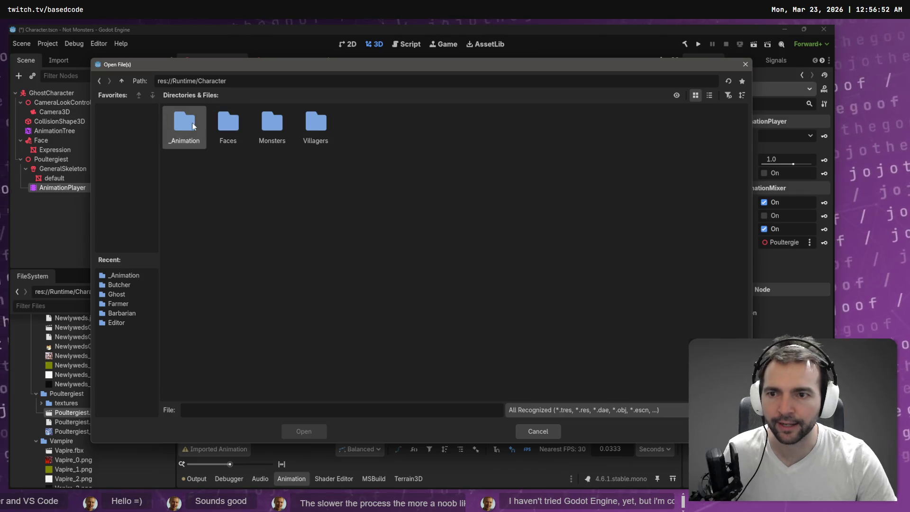
double_click(190, 127)
right_click(190, 131)
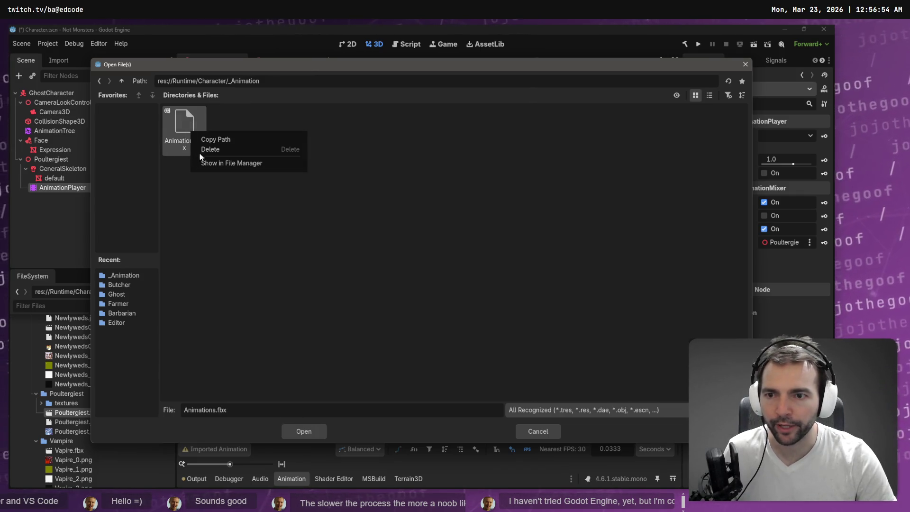
click(221, 140)
key(Escape)
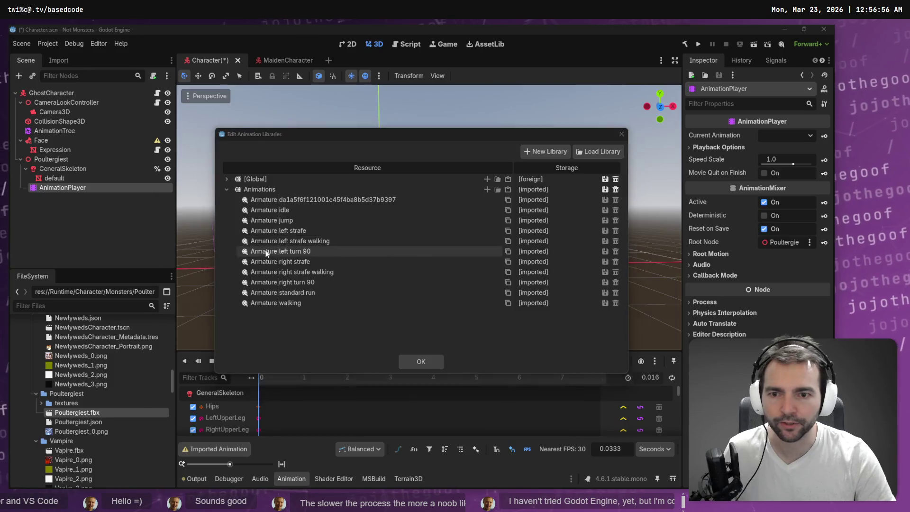
Paste the path into notes step 8, trimmed to /Runtime/Character/_Animation/Animations.fbx.
key(alt+Tab)
text(C:/Work/Based.NotMonsters/Runtime/Character/_Animation/Animations.fbx)
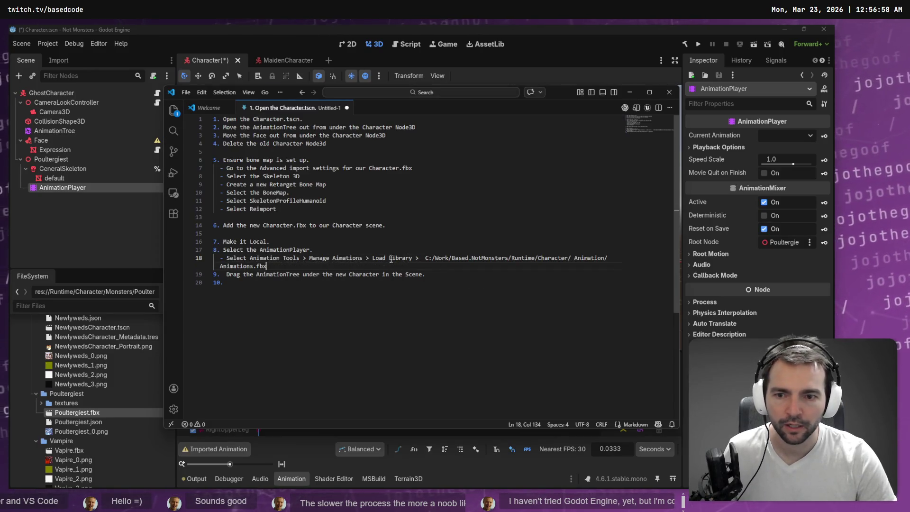
double_click(420, 260)
key(ctrl+shift+Right)
key(ctrl+shift+Right)
key(ctrl+shift+Right)
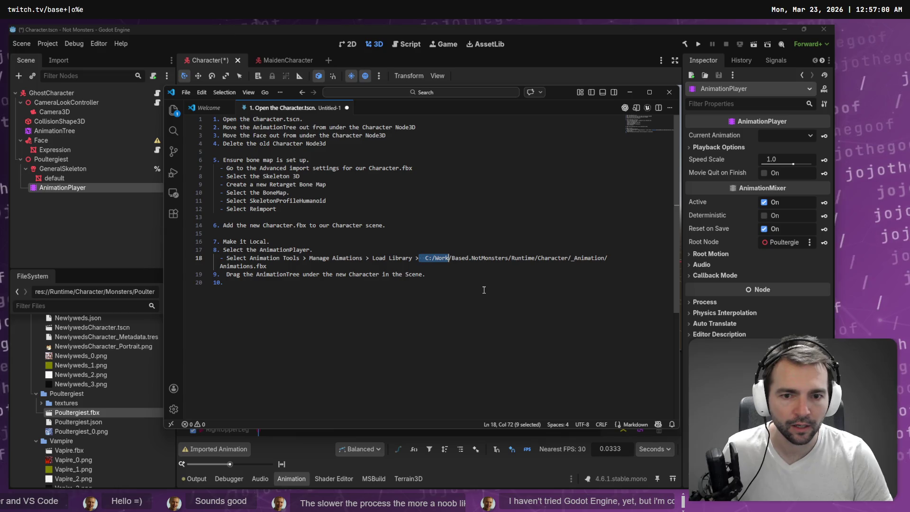
key(BackSpace)
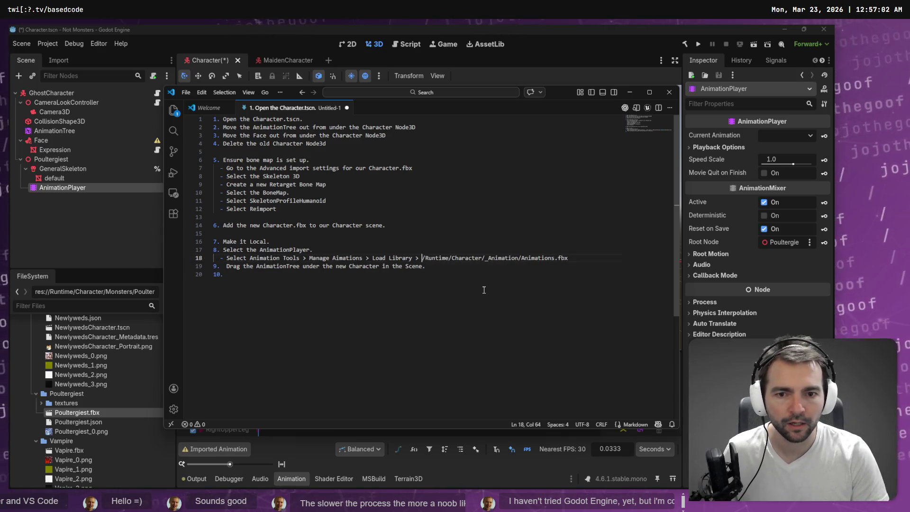
click(484, 290)
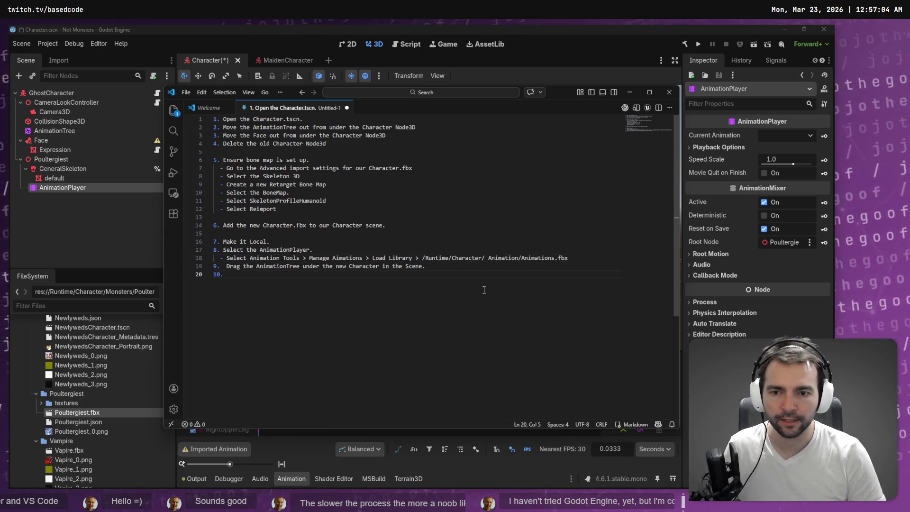
Check the libraries in Godot, then start a new notes bullet '- Click'.
key(alt+Tab)
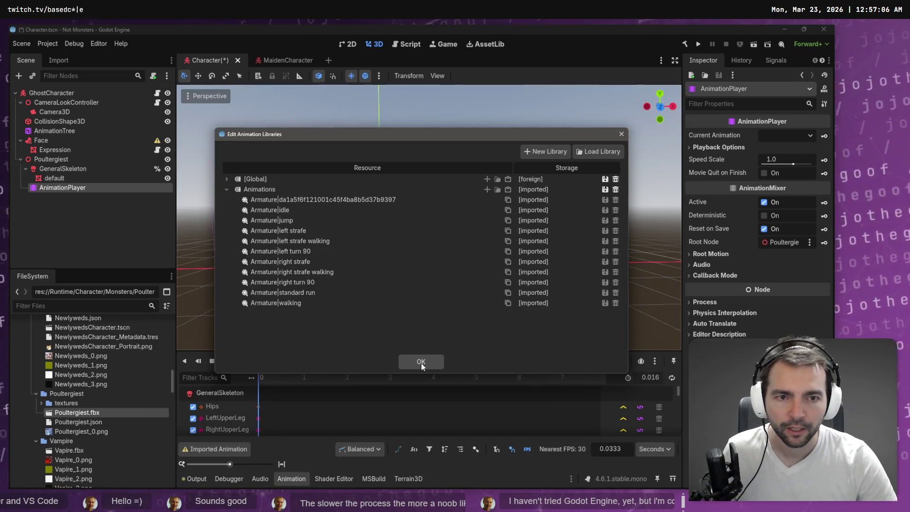
click(421, 363)
click(582, 257)
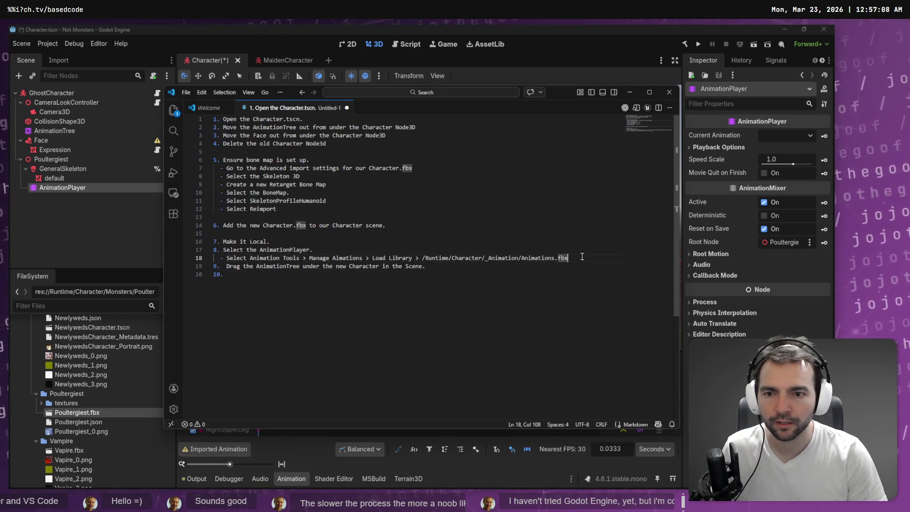
key(Return)
text(- Click Ok.)
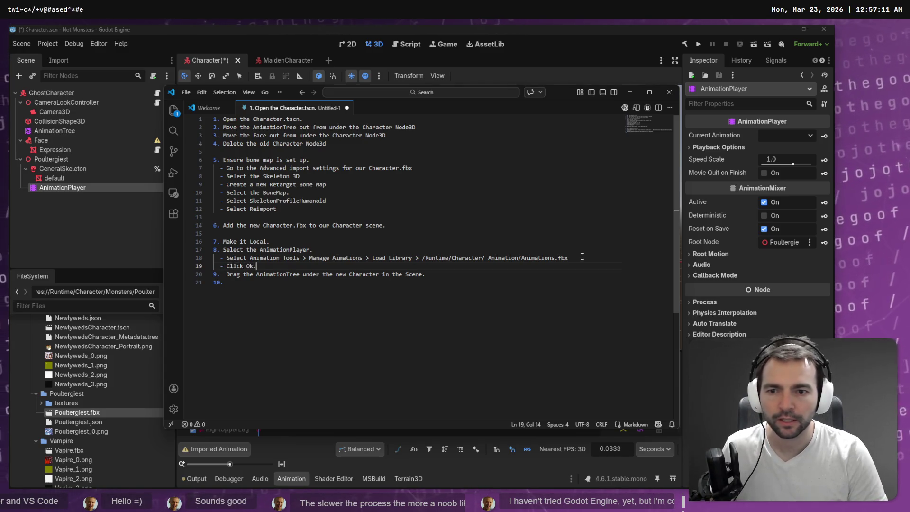
Confirm the libraries with OK and play the Armature|standard run animation.
key(alt+Tab)
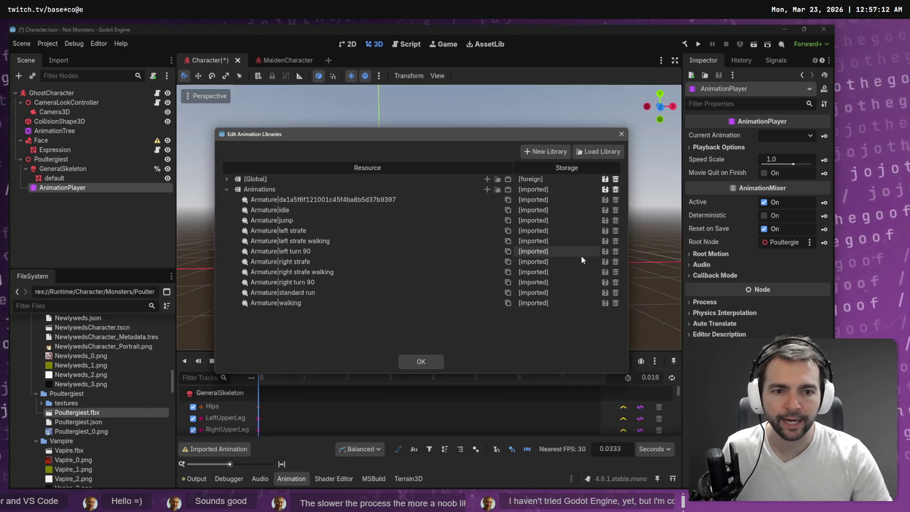
click(434, 363)
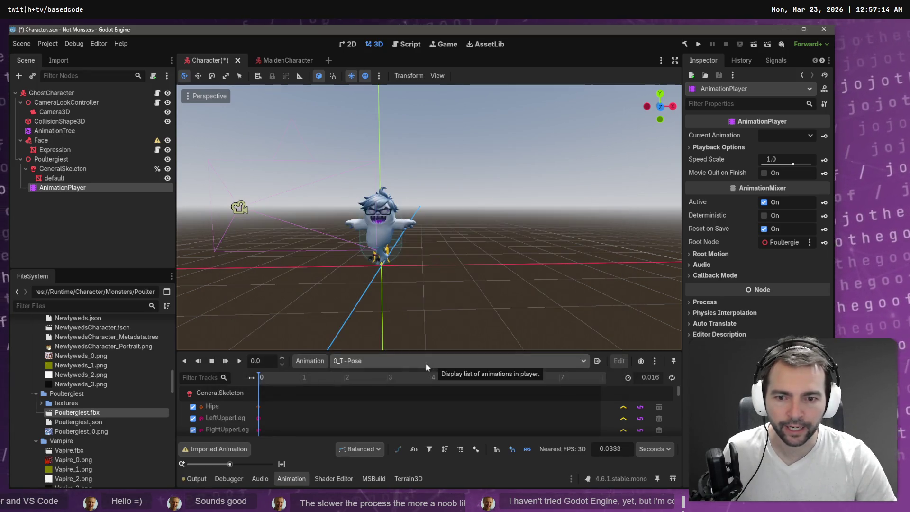
click(426, 363)
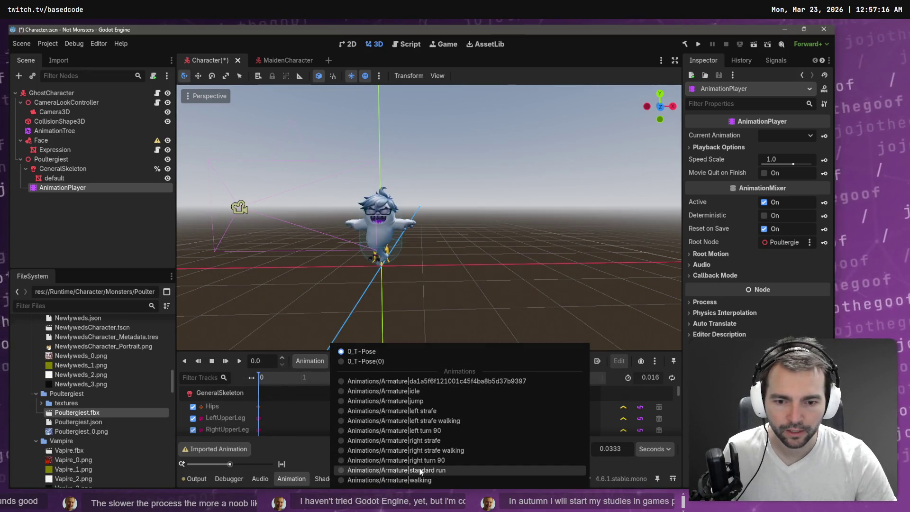
click(435, 471)
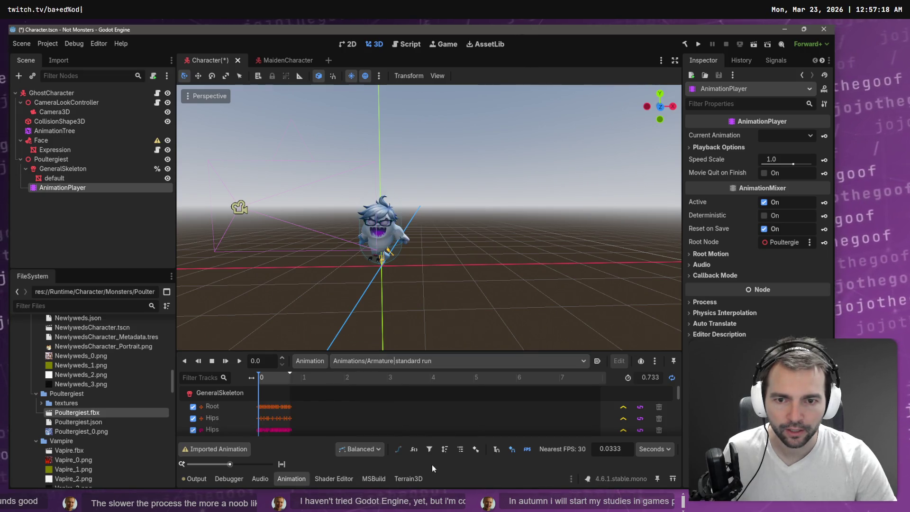
click(242, 362)
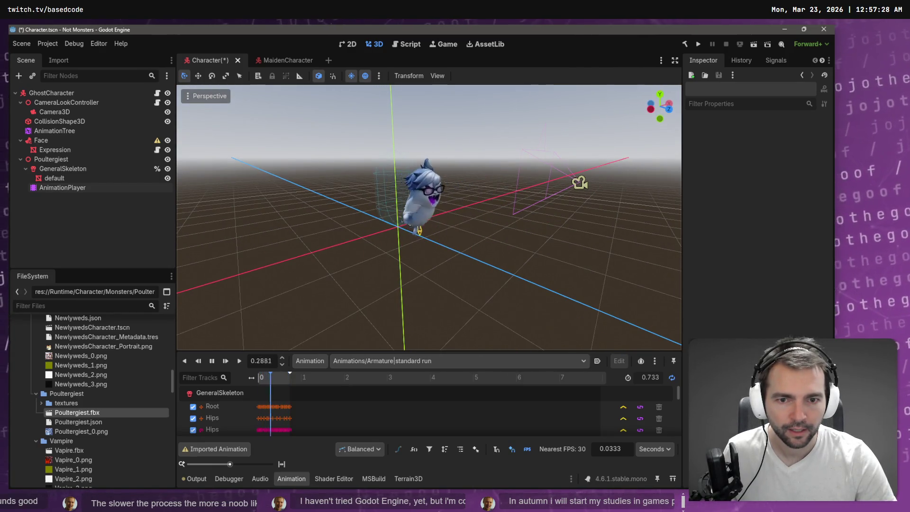
Pick and play the Armature|jump animation on the ghost.
click(431, 364)
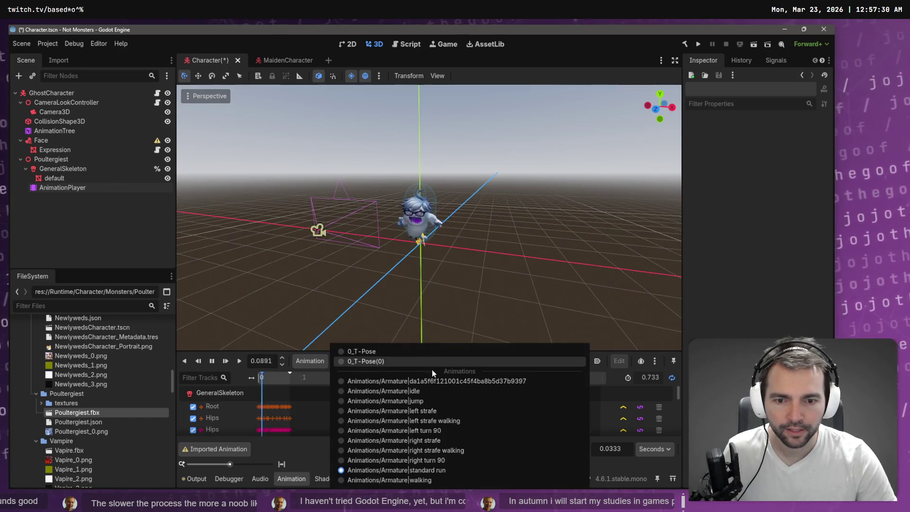
click(433, 401)
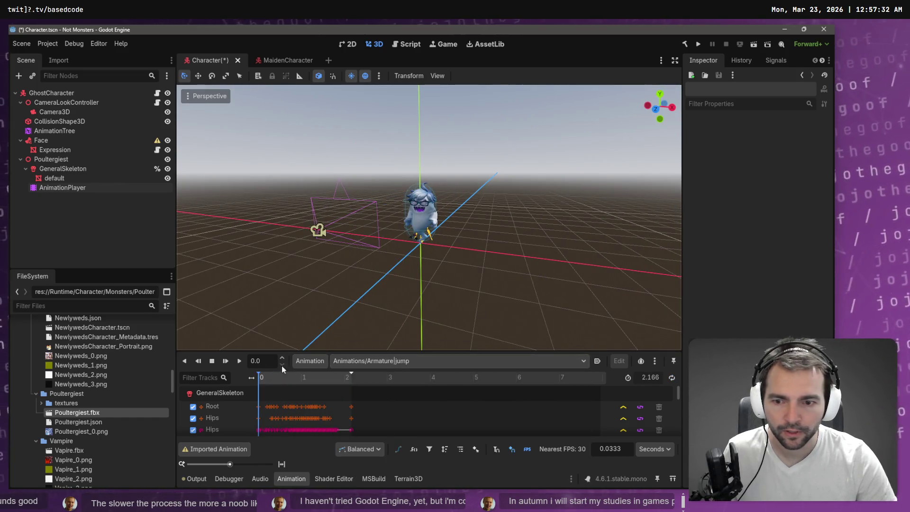
click(240, 362)
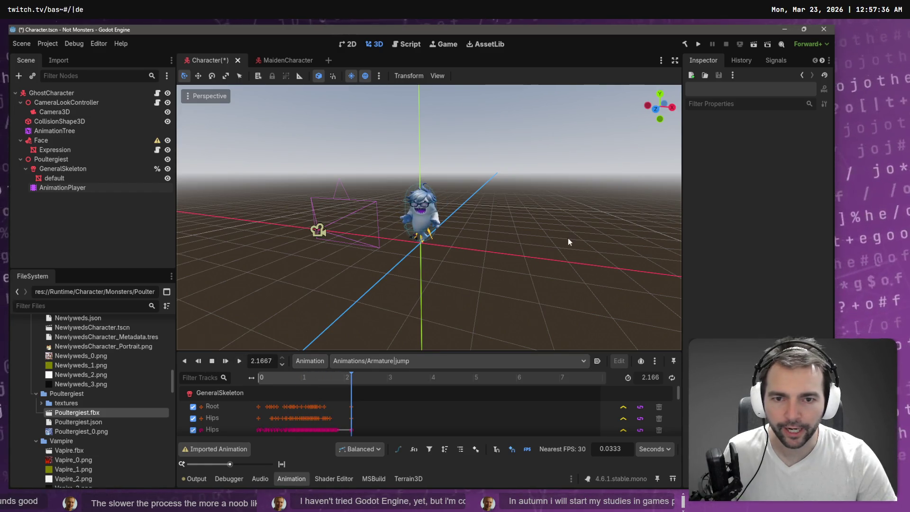
key(alt+Tab)
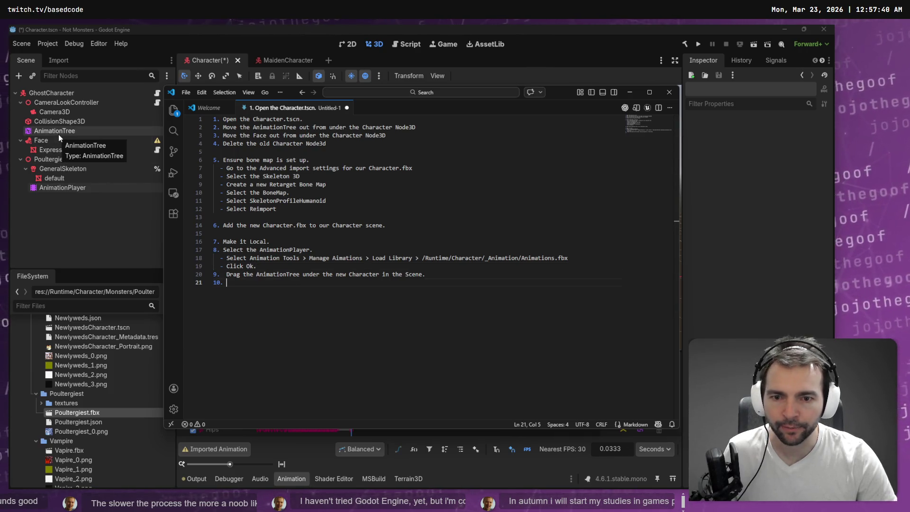
Move AnimationTree under Poultergiest, select Face, and begin notes step 10 'Drag the Face to'.
drag(58, 134, 61, 159)
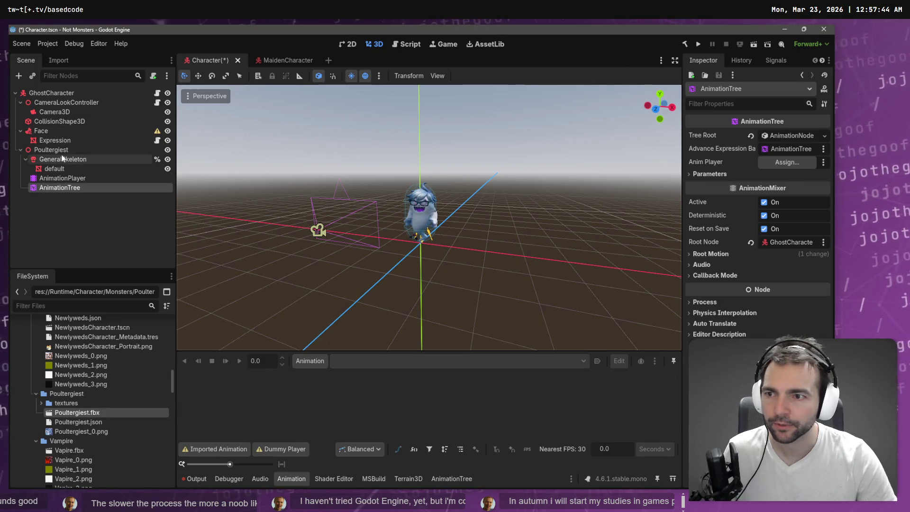
click(62, 130)
key(alt+Tab)
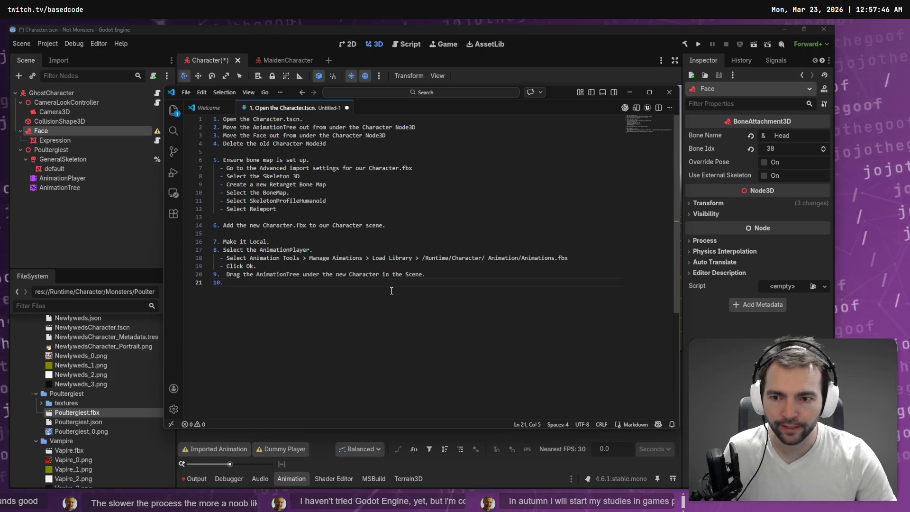
text(Drag the Face)
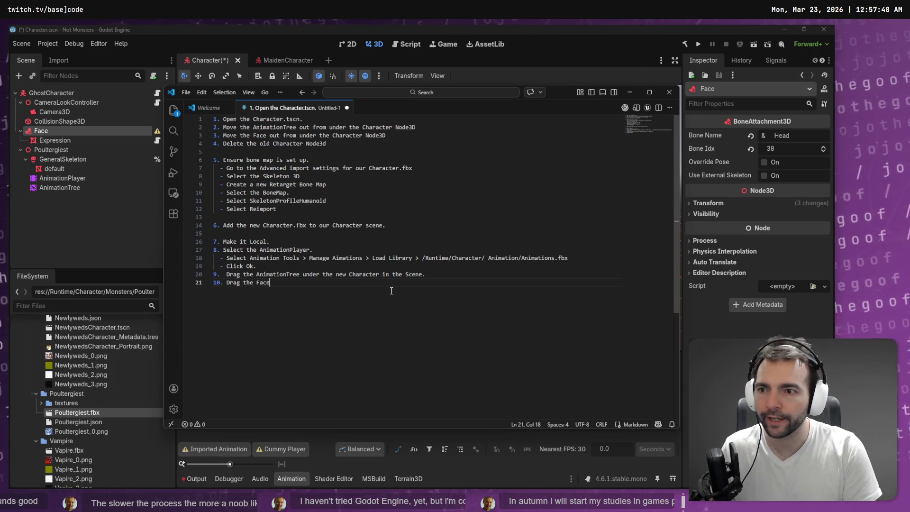
text( to)
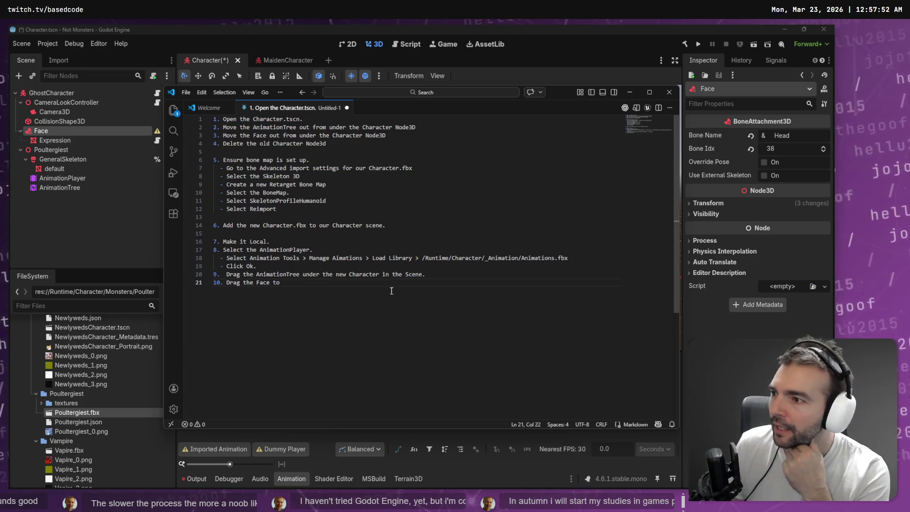
Leave the notes and close the VS Code Welcome tab with a middle-click.
key(alt+Tab)
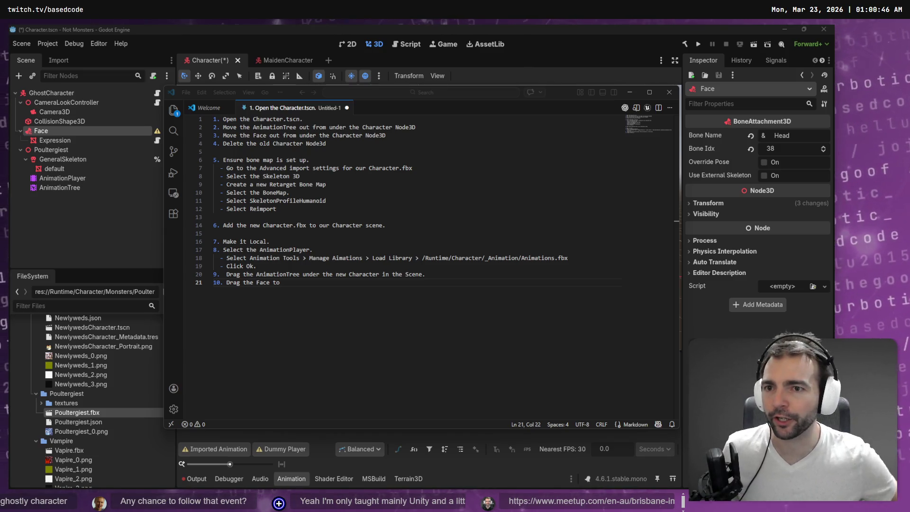
middle_click(199, 108)
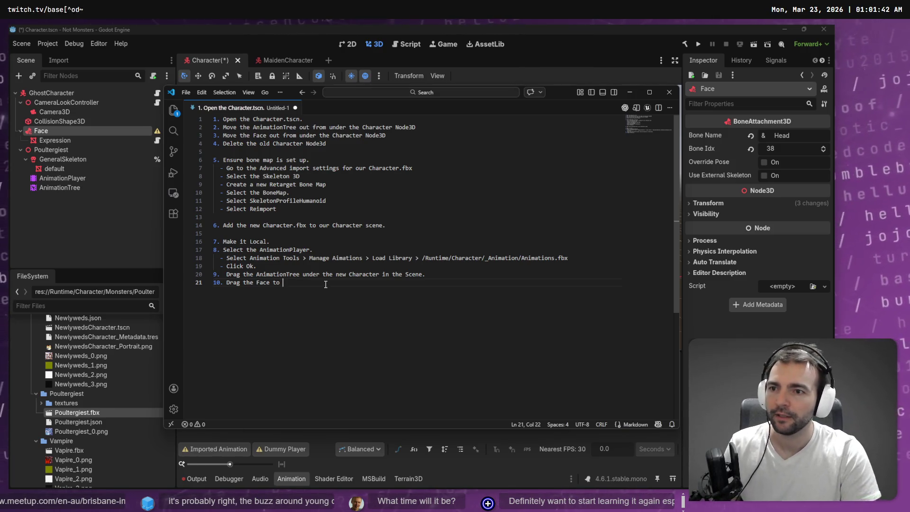
Finish step 10 with 'Under GeneralSkeleton', begin step 11, and switch to the Meetup login page.
text(Under )
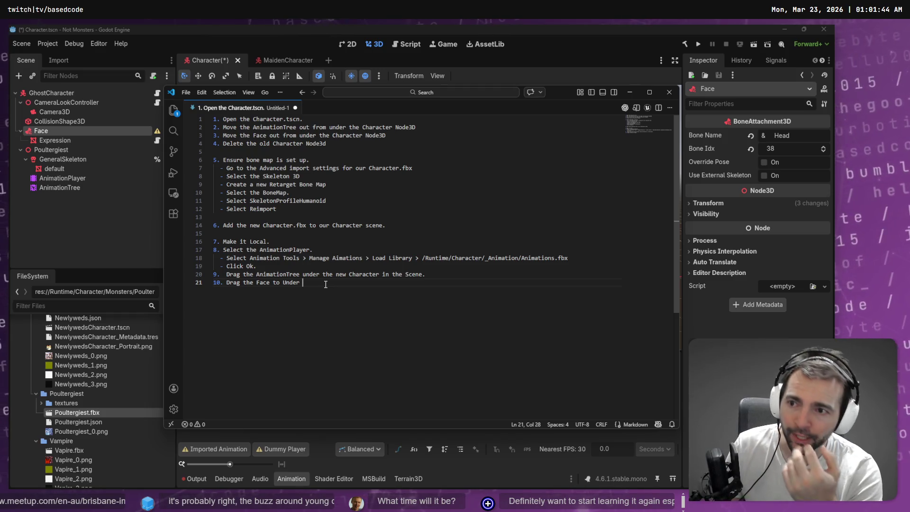
text(General)
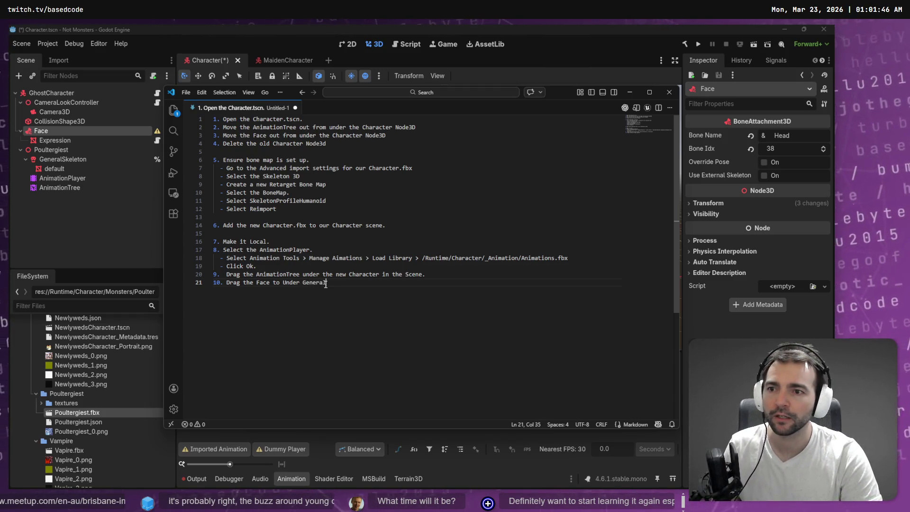
text(Ske)
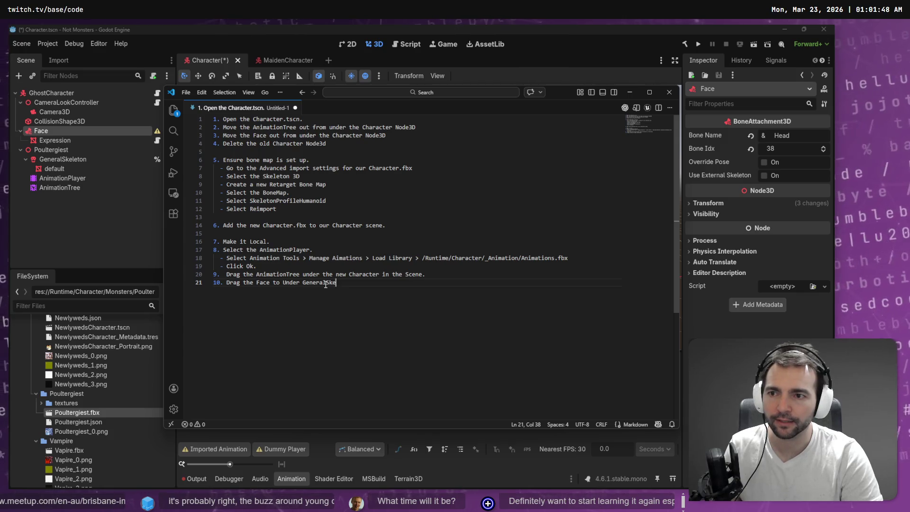
text(leton.)
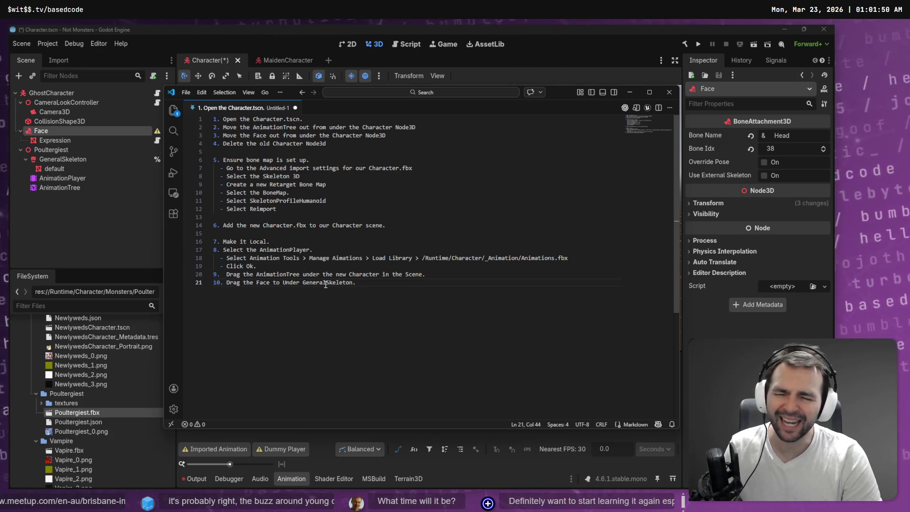
key(Return)
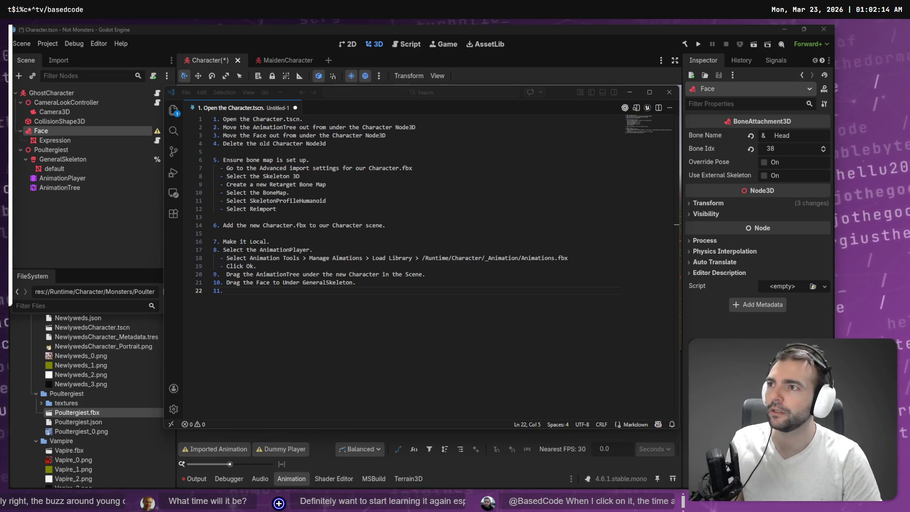
key(alt+Tab)
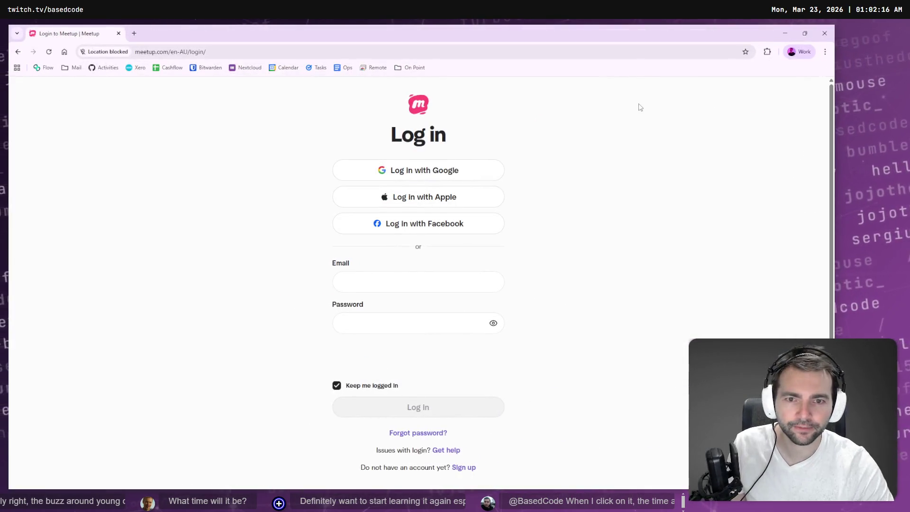
Restore the browser to a smaller window and switch between the notes and browser.
double_click(467, 30)
key(alt+Tab)
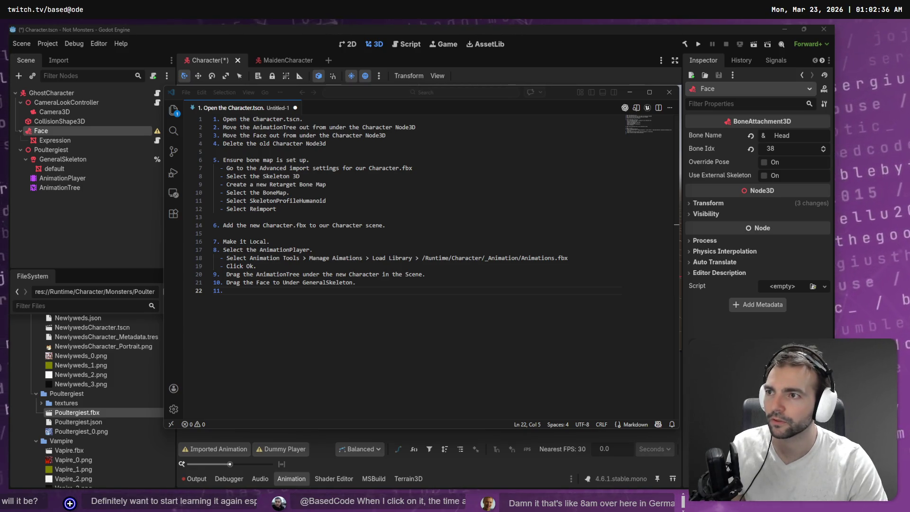
key(alt+Tab)
Load the pasted meetup event link and look over its group page.
text(https://www.meetup.com/en-au/brisbane-immersive-australia-meetup-group/events/313549067/)
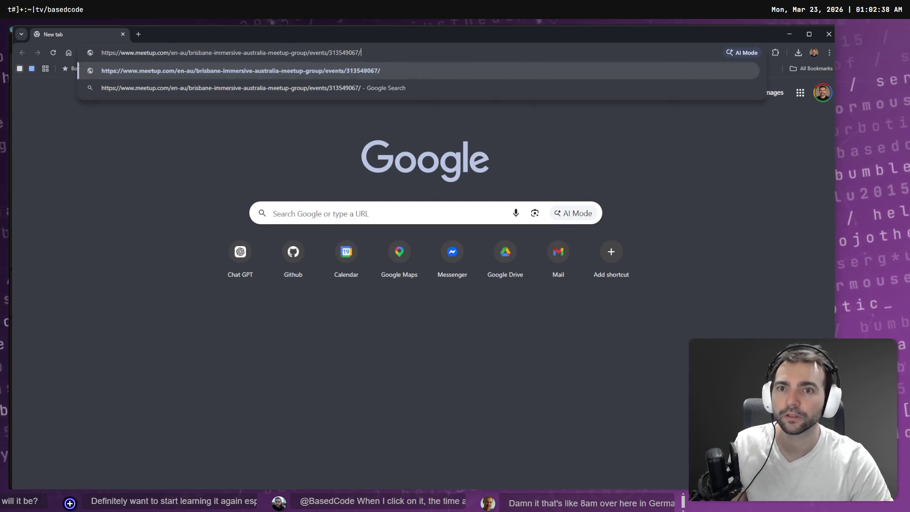
key(Return)
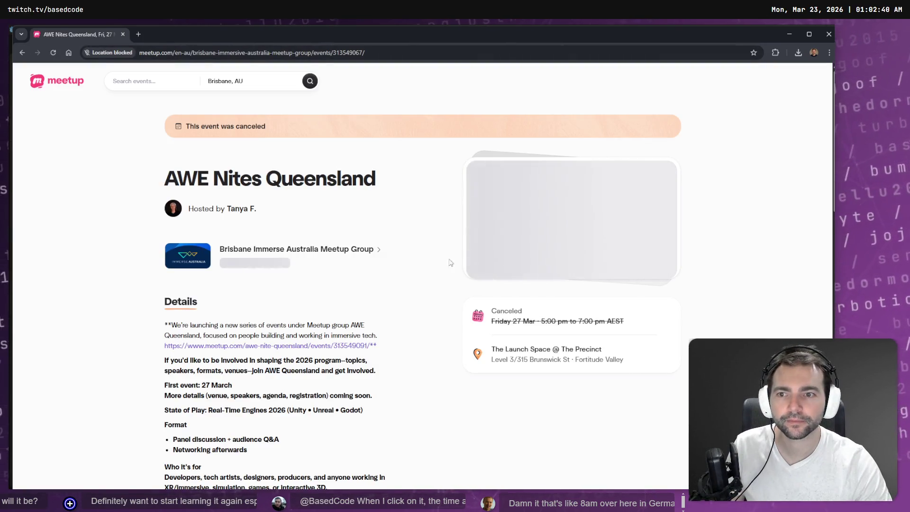
click(390, 246)
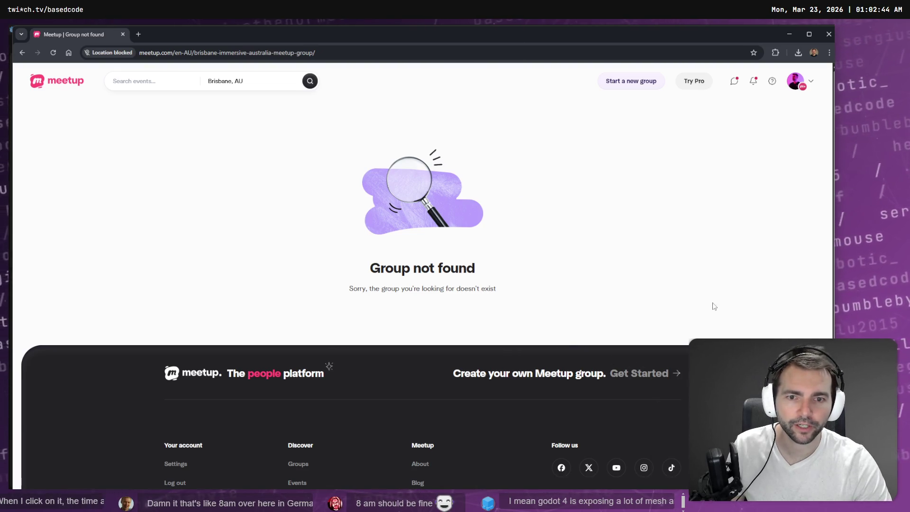
scroll(664, 296, down, 4)
scroll(455, 175, up, 4)
Reload the event link, open the Brisbane Immerse Australia group, then go back, forward and reload.
click(388, 51)
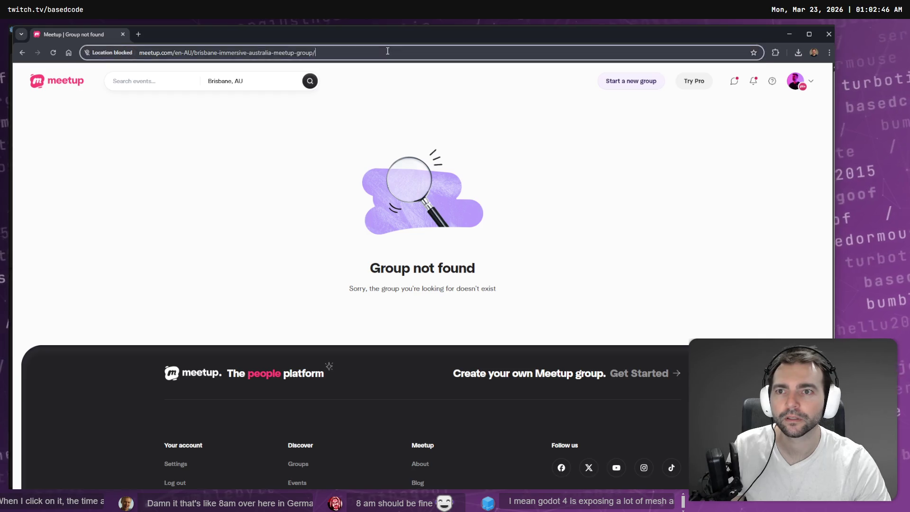
text(https://www.meetup.com/en-au/brisbane-immersive-australia-meetup-group/events/313549067/)
key(Return)
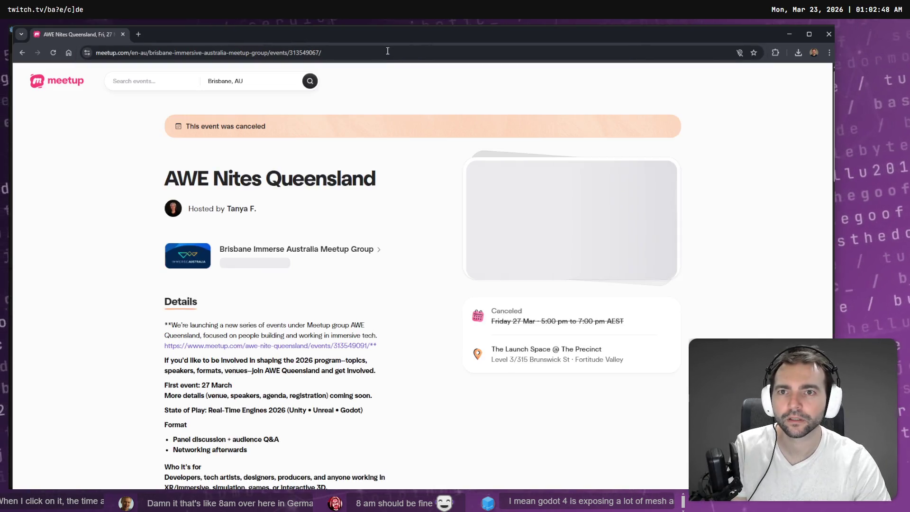
click(285, 249)
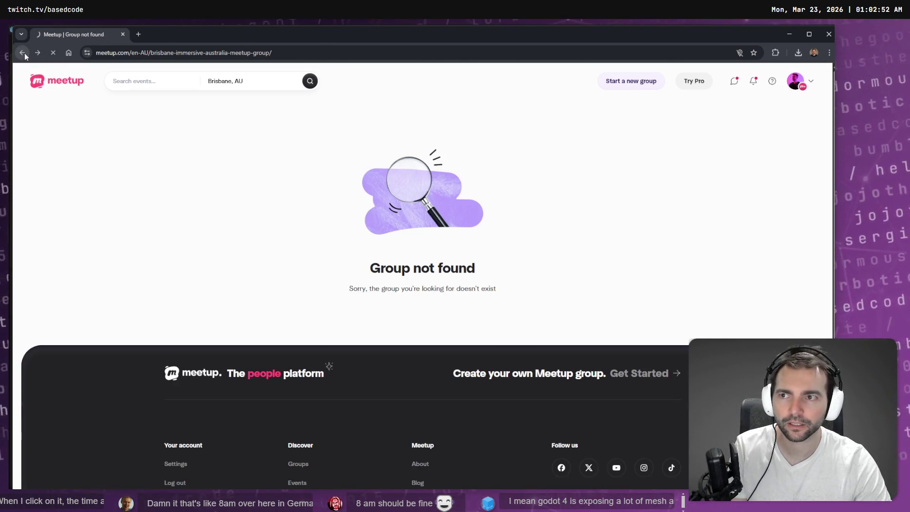
click(24, 53)
click(37, 53)
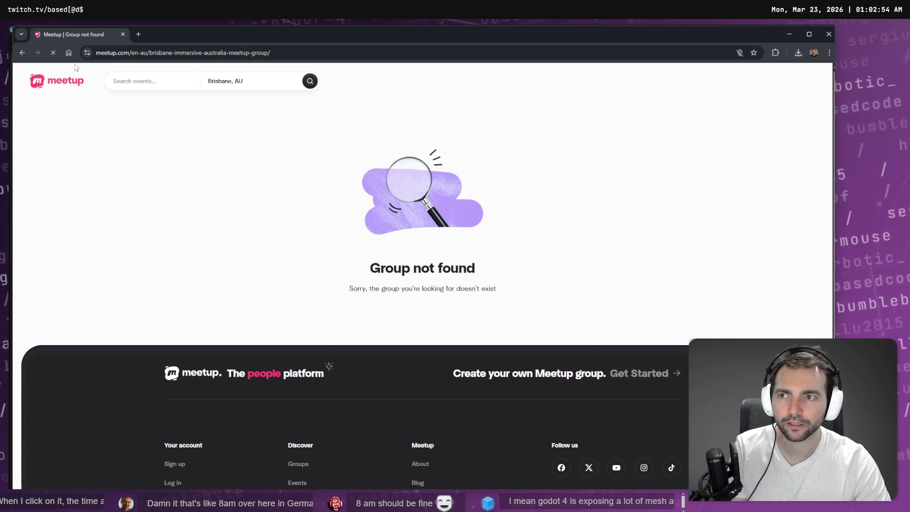
key(ctrl+l)
key(Return)
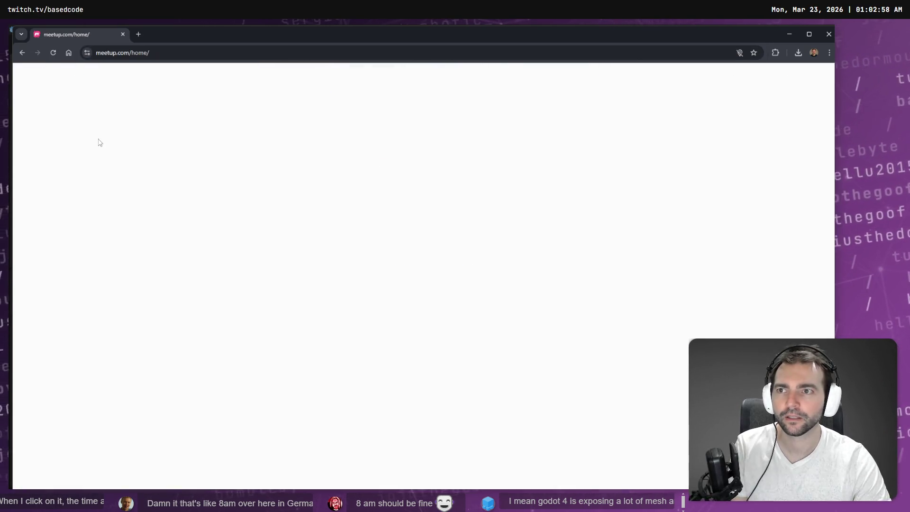
Search Meetup for 'AWE Nights' and open the State of Play: Real-Time Engines 2026 event.
click(165, 83)
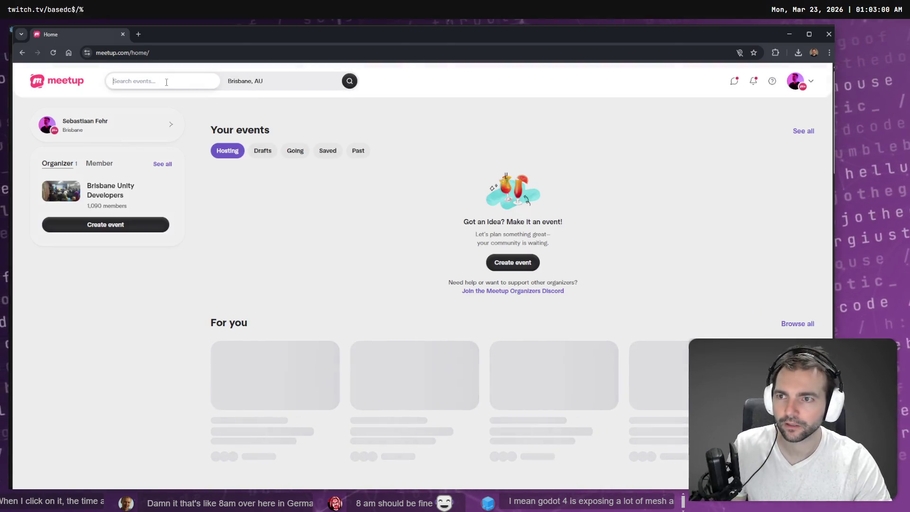
text(AWE)
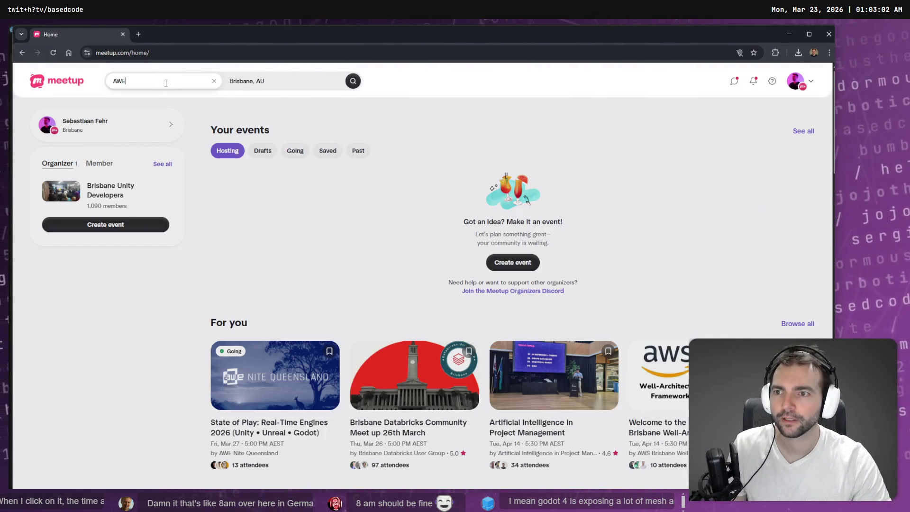
text( Night)
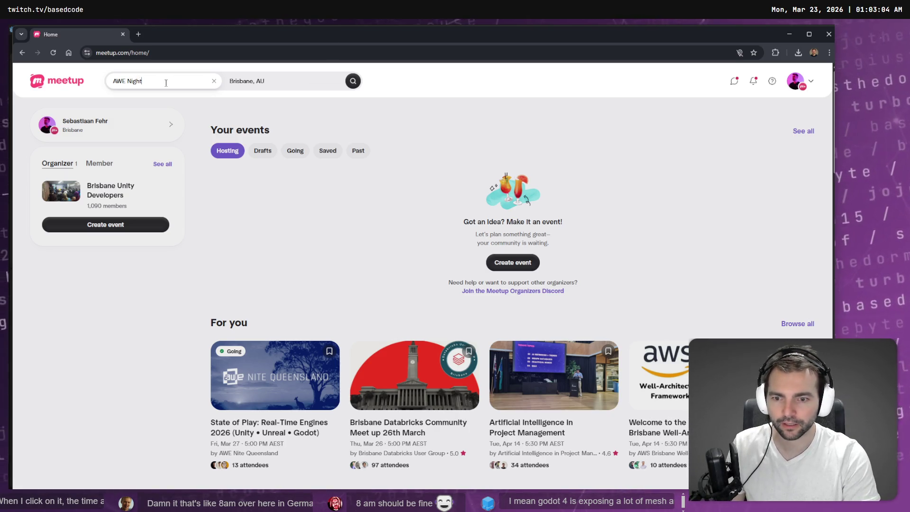
text(s)
key(Return)
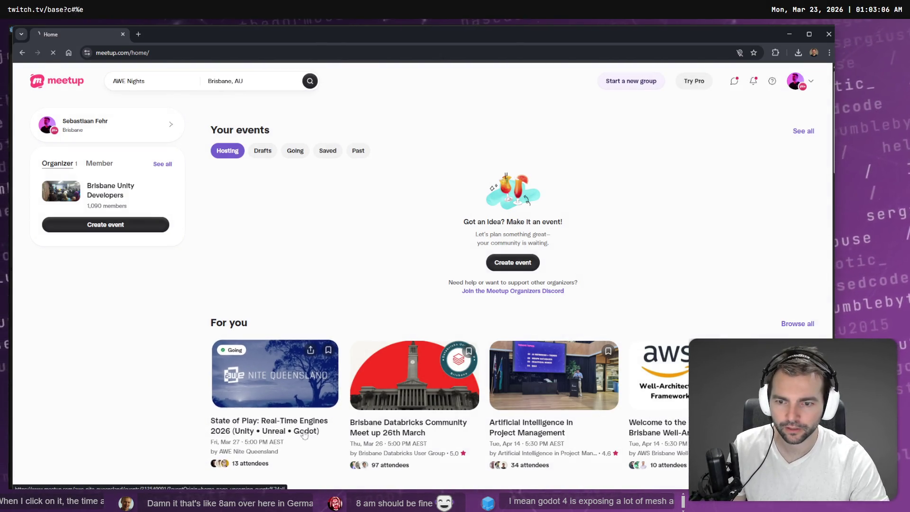
click(305, 435)
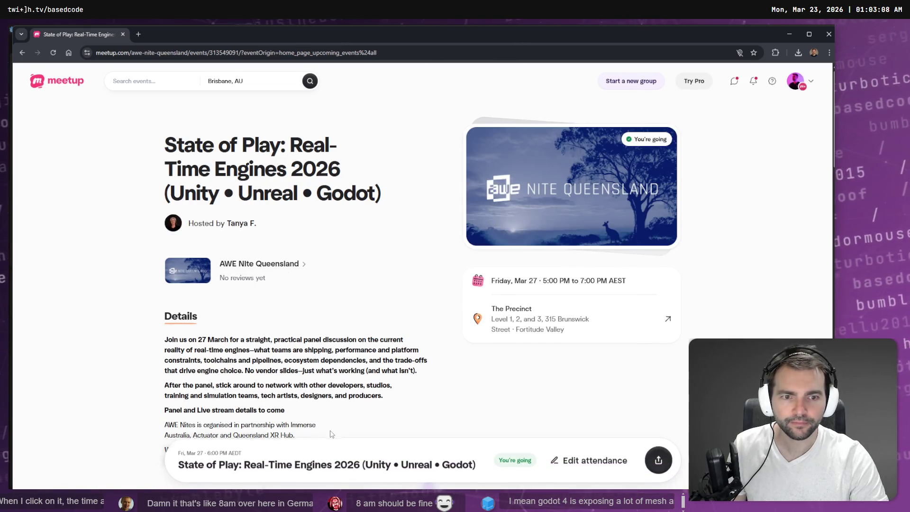
key(ctrl+l)
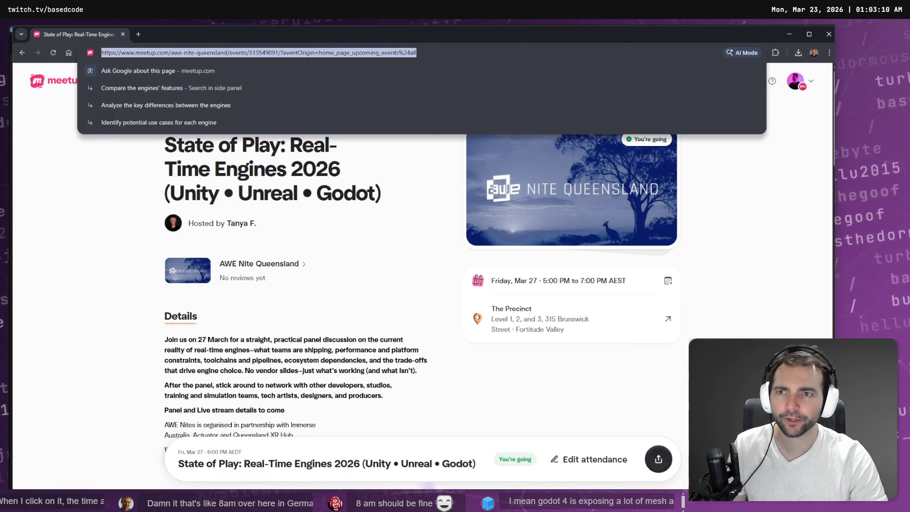
key(alt+Tab)
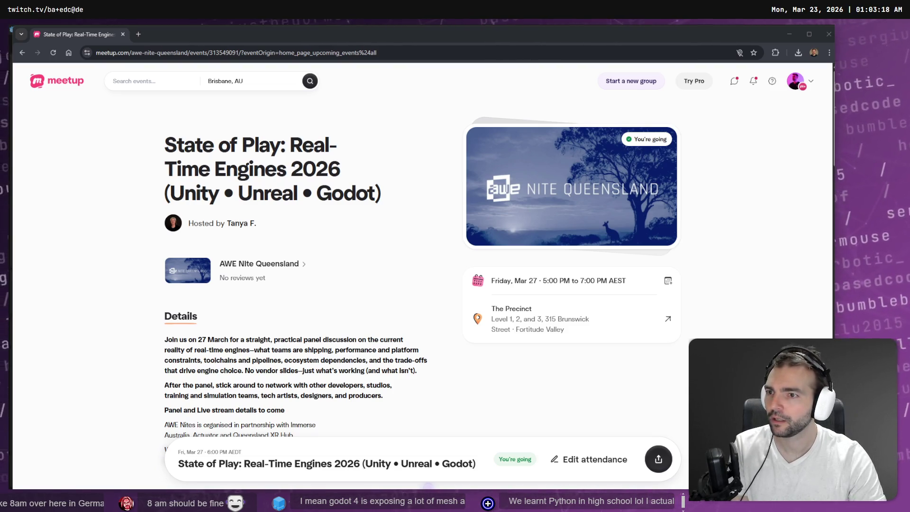
Check the AWE Nite Queensland group page, then return and open the event's full attendee list.
click(259, 263)
scroll(379, 282, down, 3)
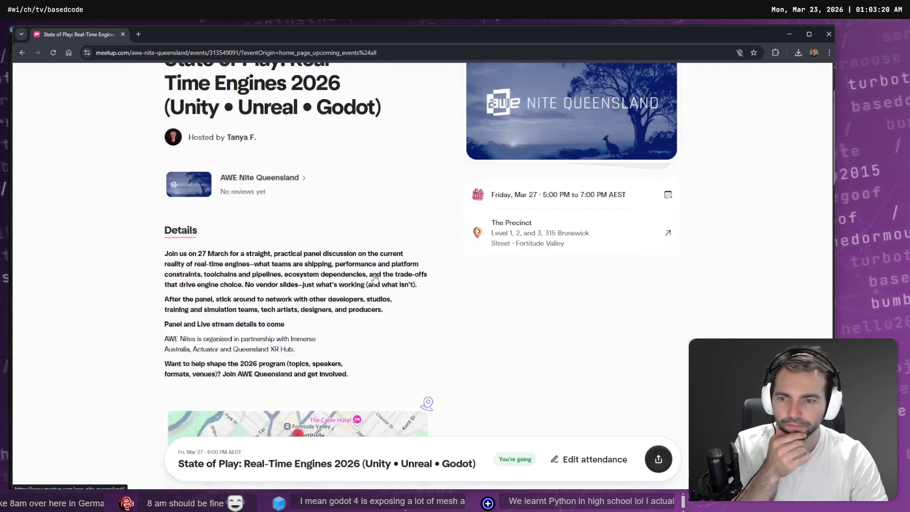
scroll(412, 276, up, 2)
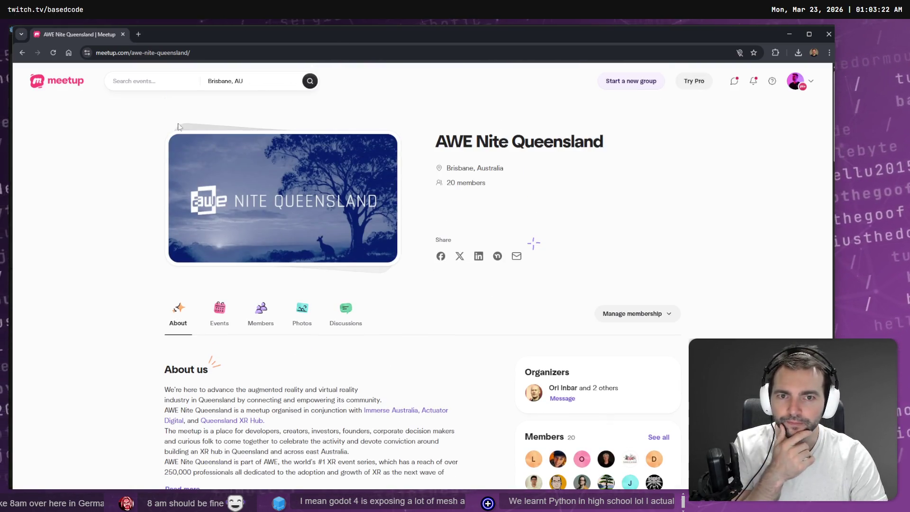
key(alt+Left)
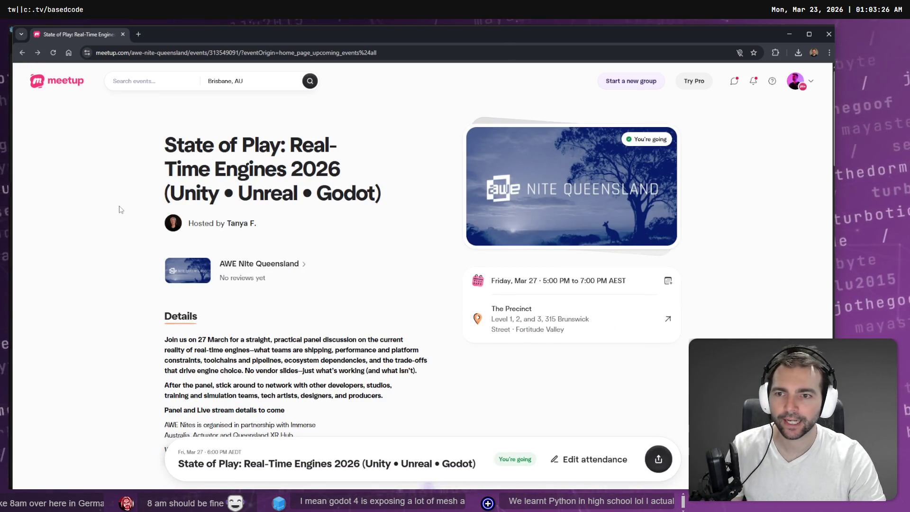
scroll(119, 209, down, 3)
scroll(119, 205, up, 1)
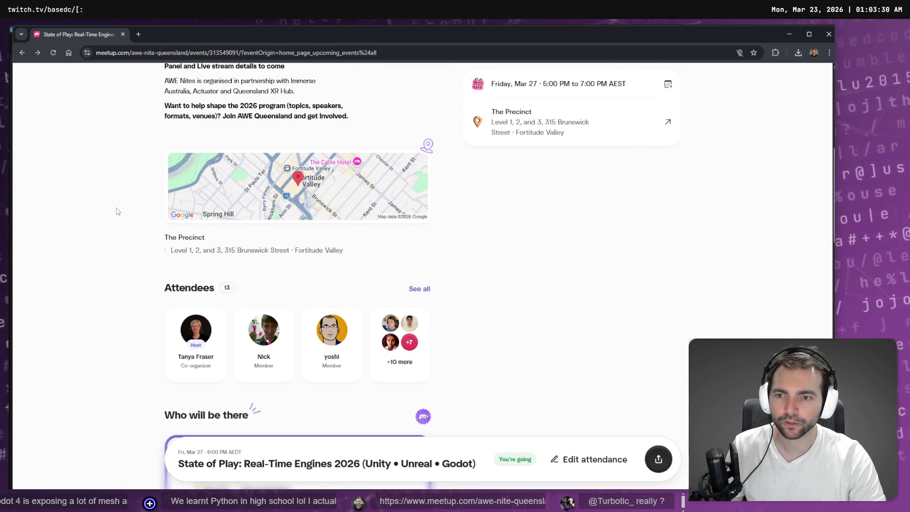
scroll(116, 221, up, 8)
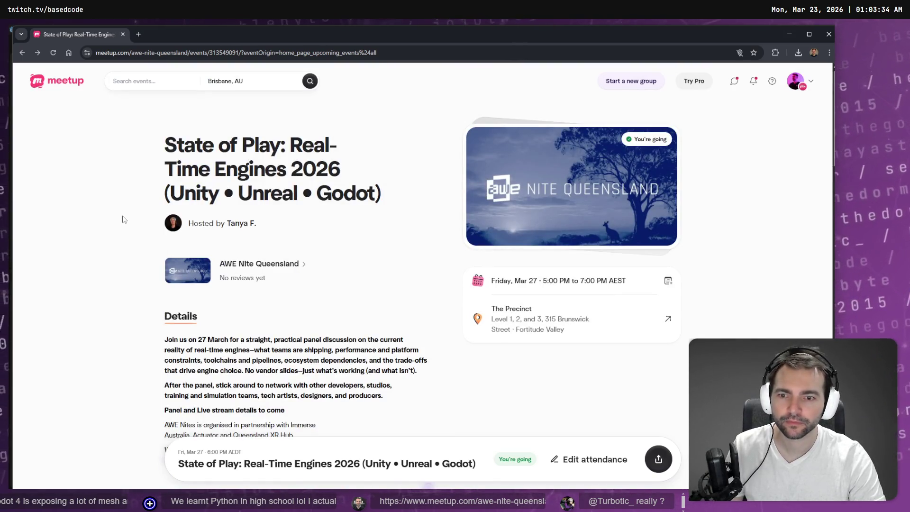
scroll(432, 329, down, 5)
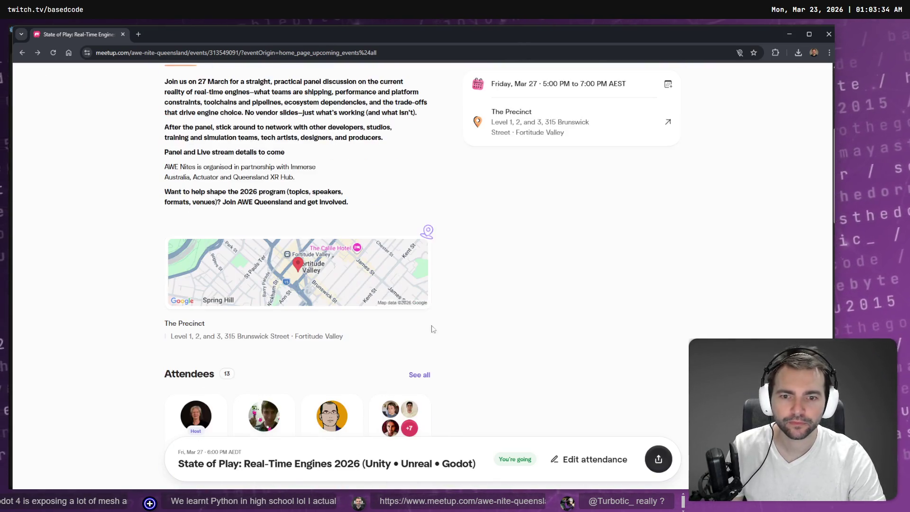
click(428, 375)
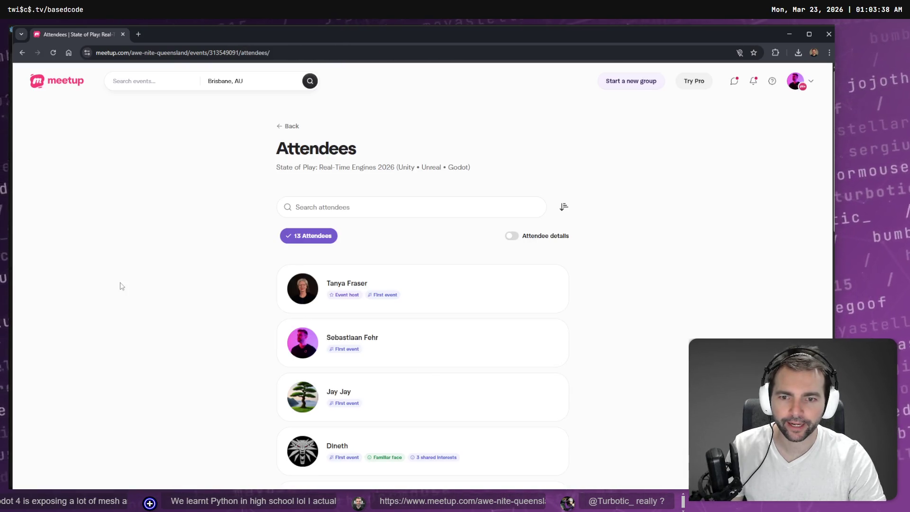
Switch from the Meetup attendee list back to the Godot editor and task notes.
key(alt+Tab)
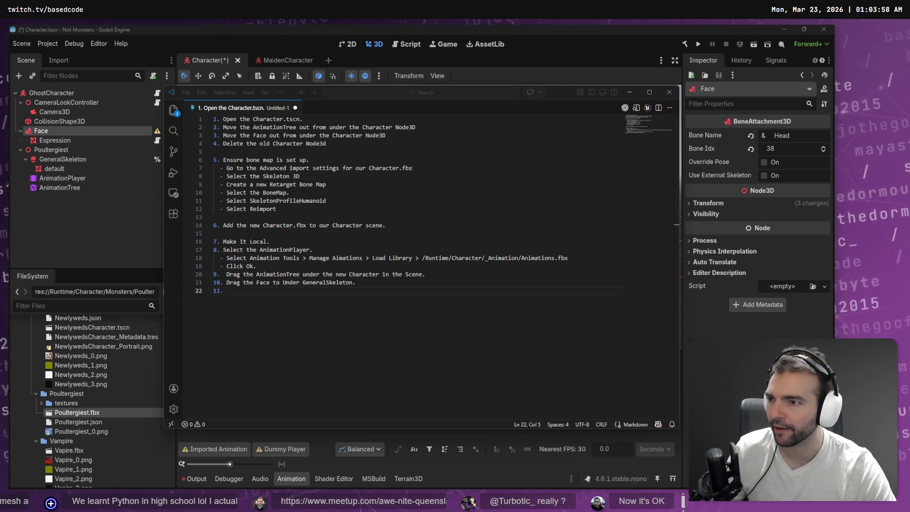
Drag Face onto GeneralSkeleton in the Scene dock and check it against step 10 of the notes.
click(318, 318)
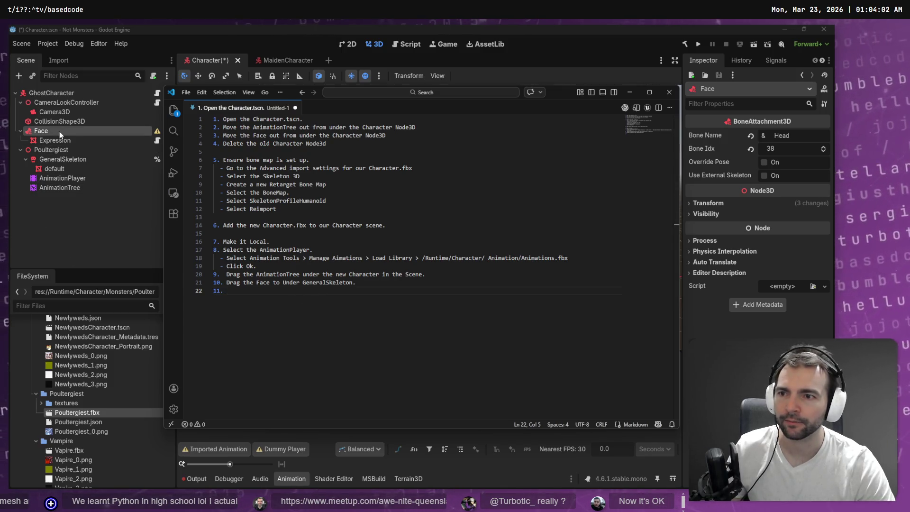
drag(42, 131, 82, 162)
click(81, 141)
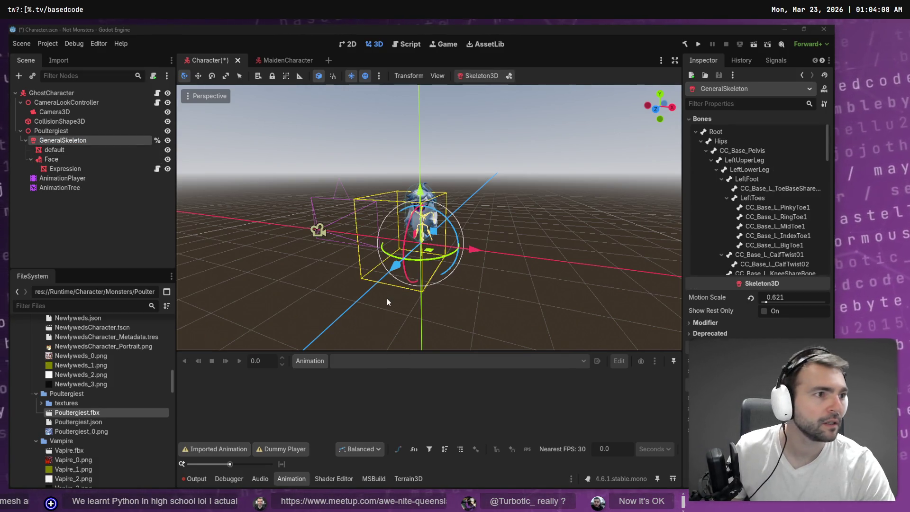
key(alt+Tab)
click(353, 282)
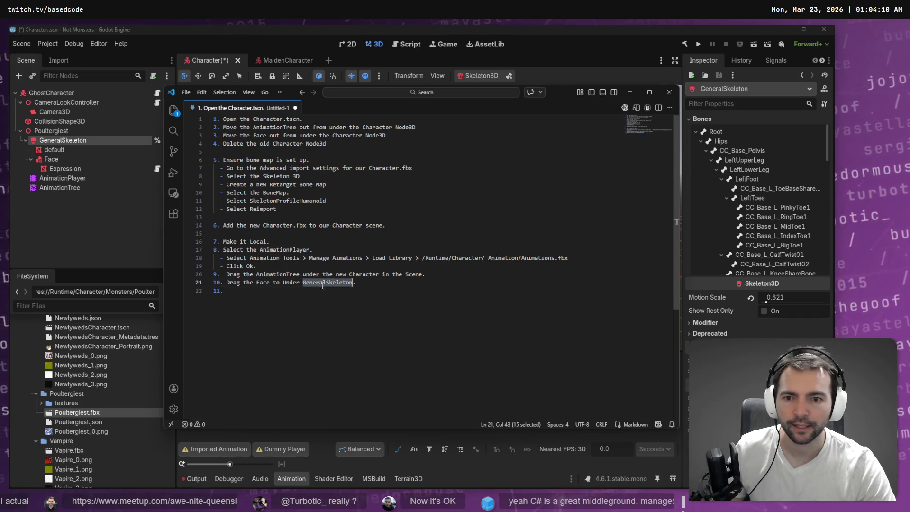
Toggle Face's visibility to compare, then nudge the Face attachment slightly on the ghost's head.
key(alt+Tab)
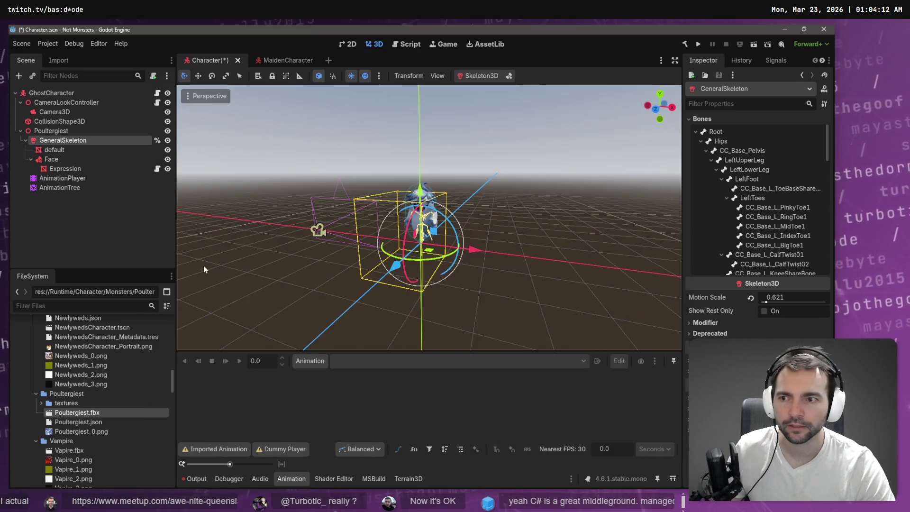
click(72, 217)
scroll(428, 218, up, 5)
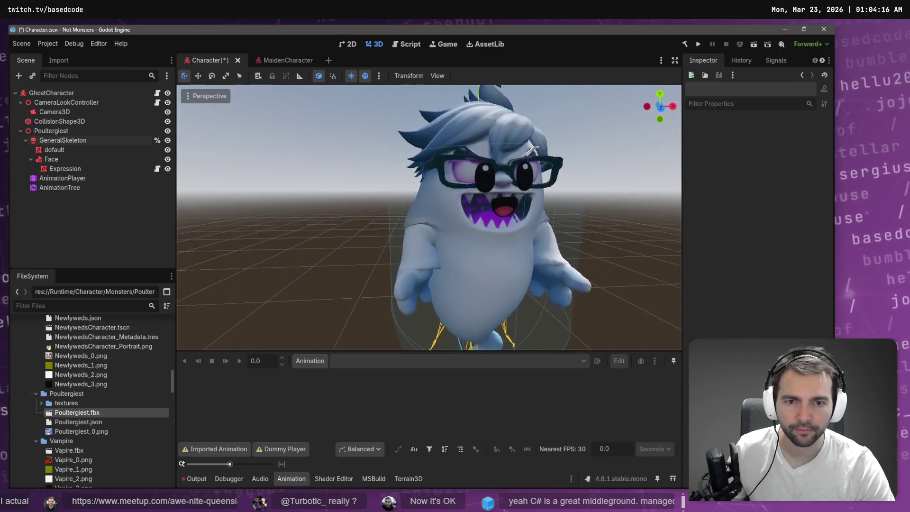
drag(455, 218, 432, 217)
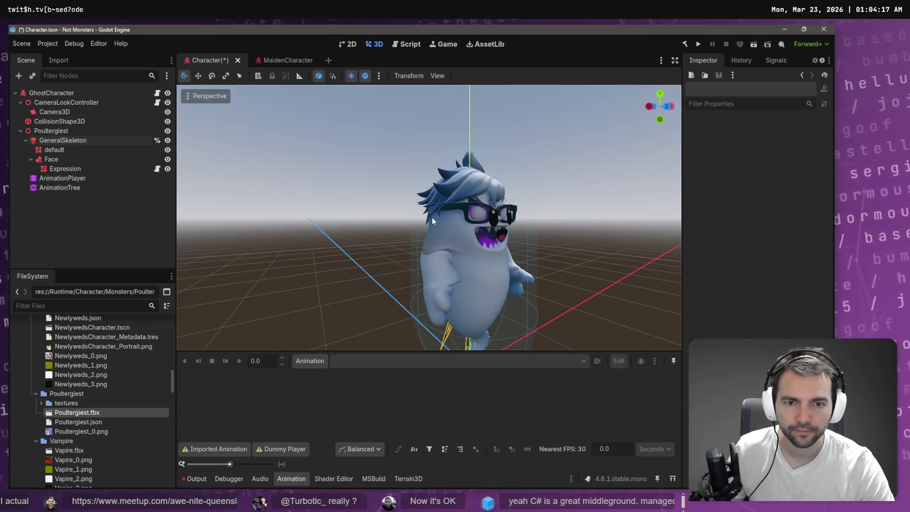
click(85, 159)
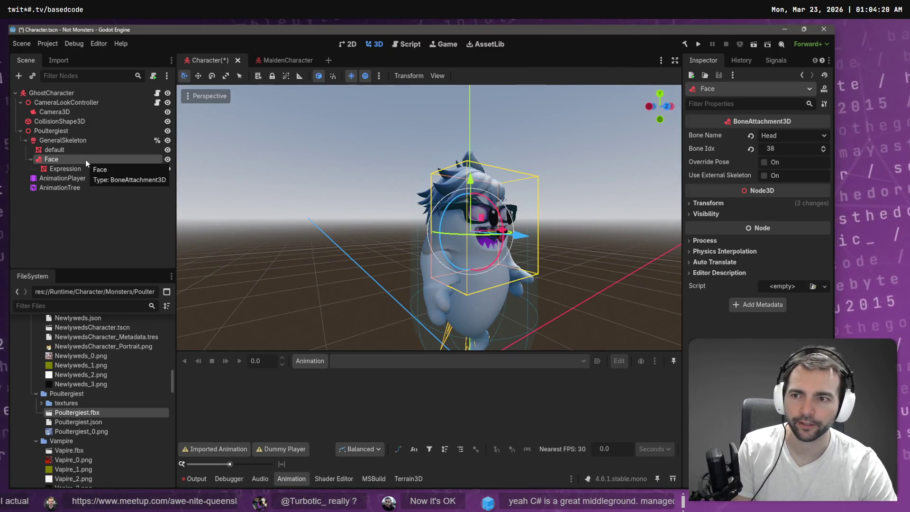
click(168, 159)
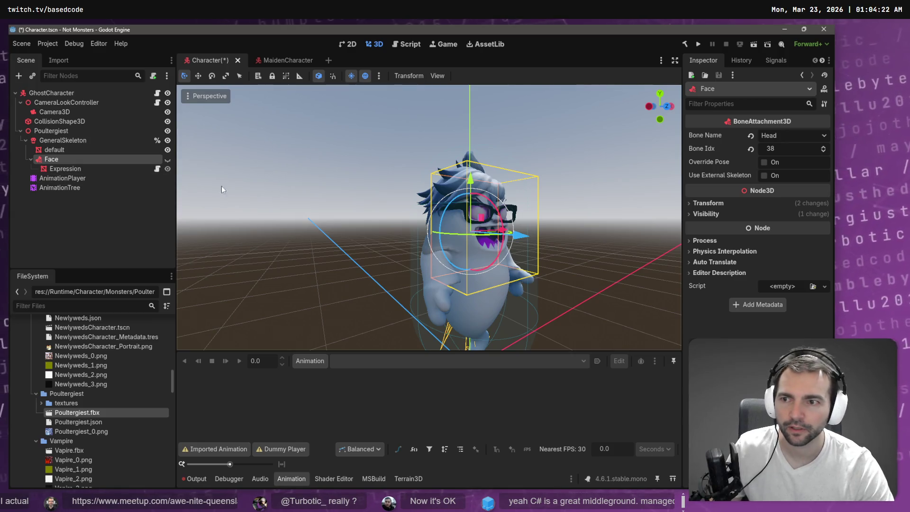
drag(331, 214, 280, 188)
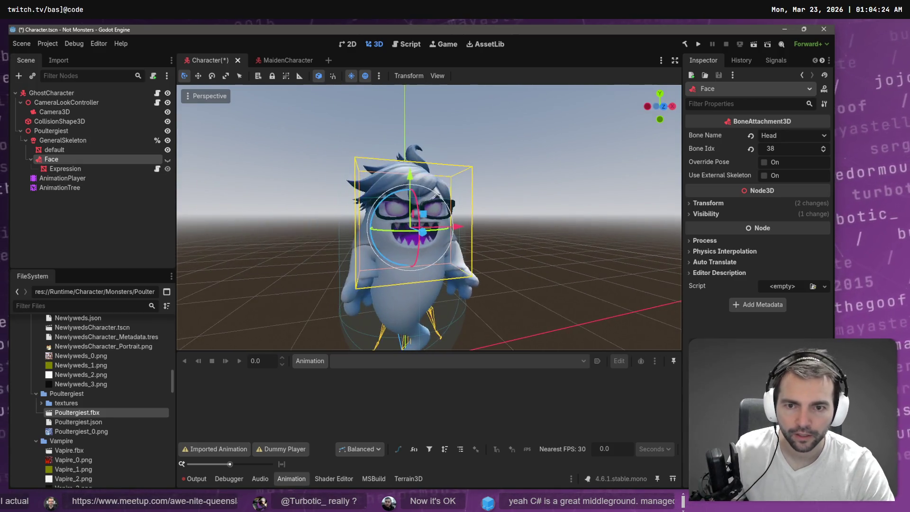
click(167, 160)
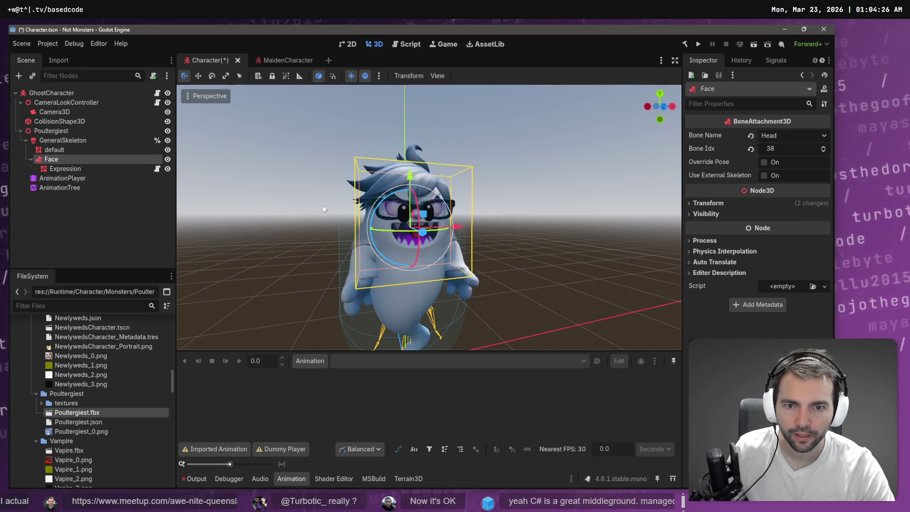
drag(423, 239, 419, 235)
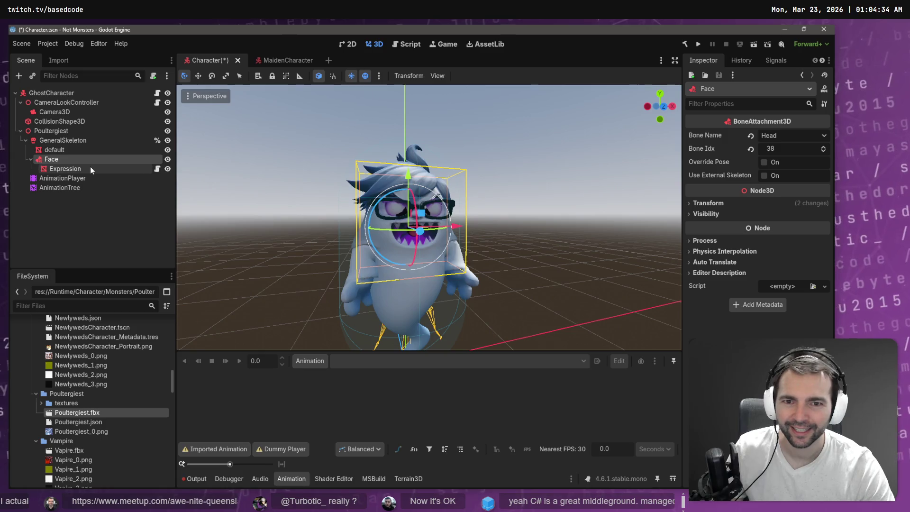
click(791, 135)
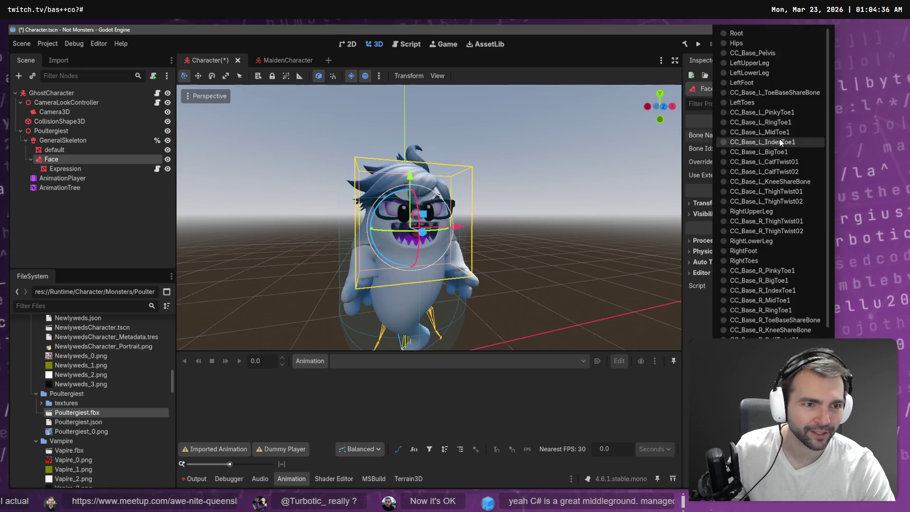
click(765, 271)
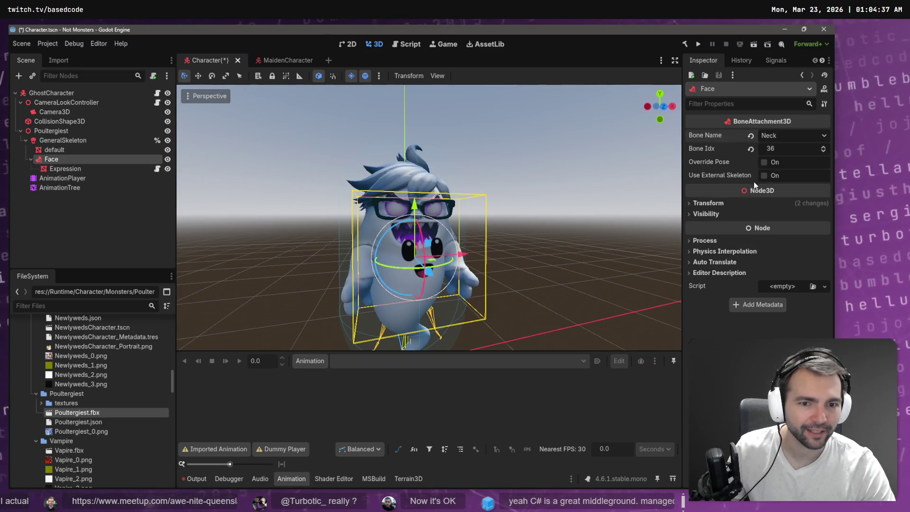
click(764, 137)
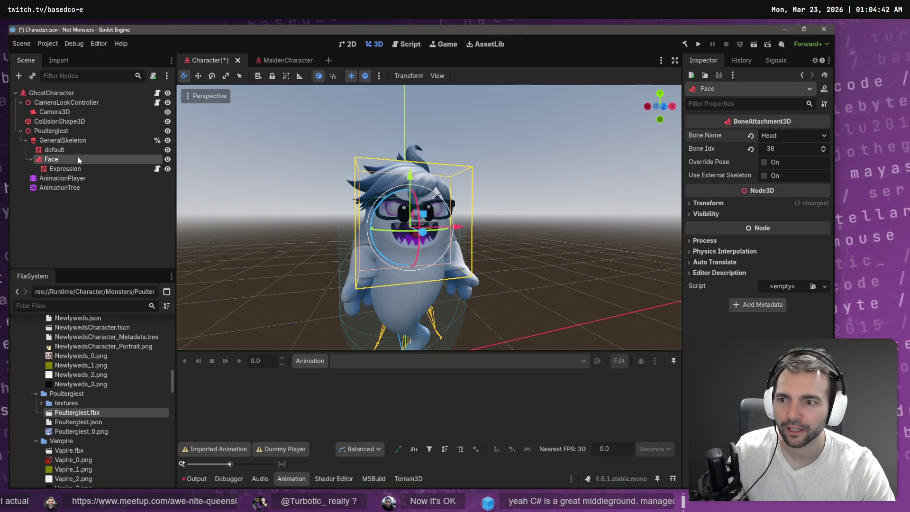
click(66, 169)
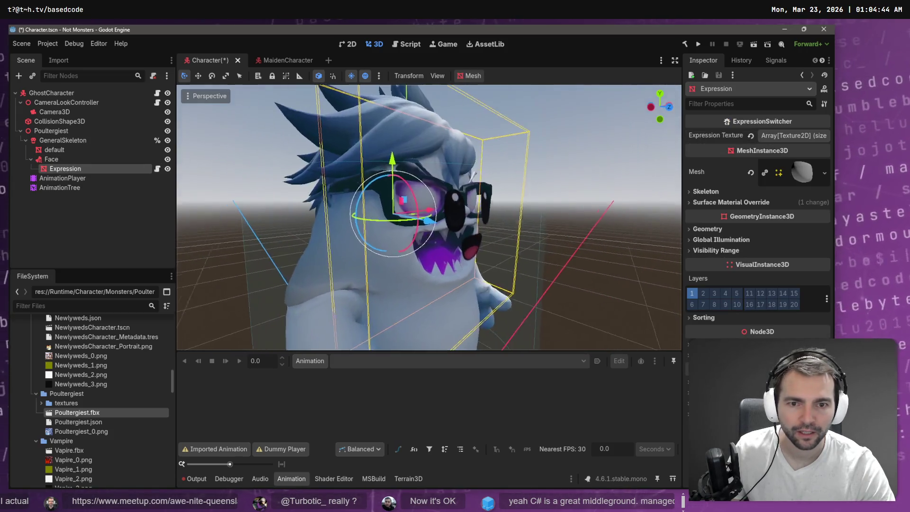
Move Expression forward, tilt it on the X axis, raise it slightly, then hide Face.
drag(438, 222, 423, 229)
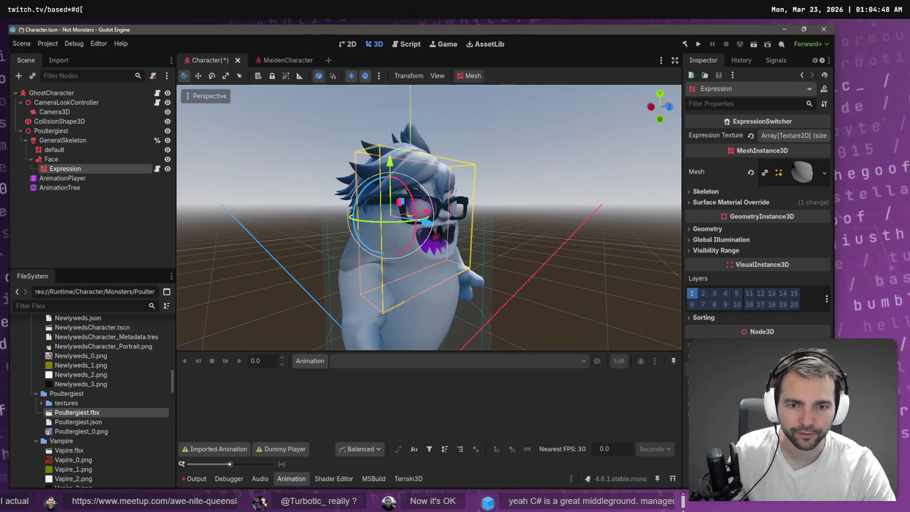
key(KP_1)
key(e)
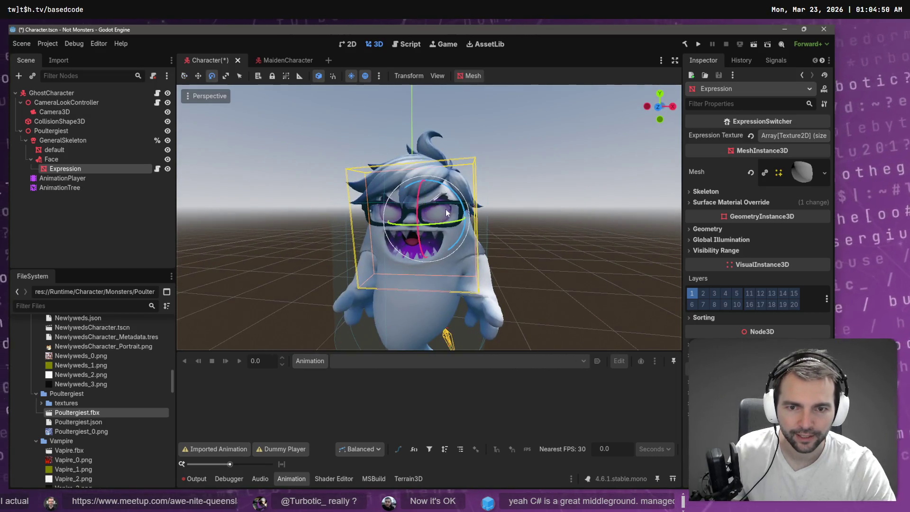
mouse_move(424, 201)
mouse_down()
mouse_move(419, 225)
mouse_move(445, 210)
mouse_move(419, 229)
mouse_up()
key(w)
drag(422, 172, 425, 166)
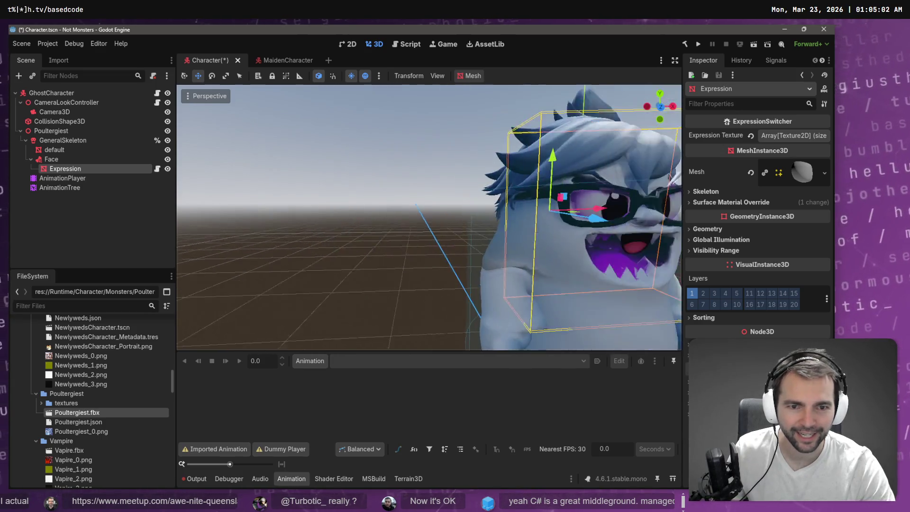
scroll(429, 218, up, 3)
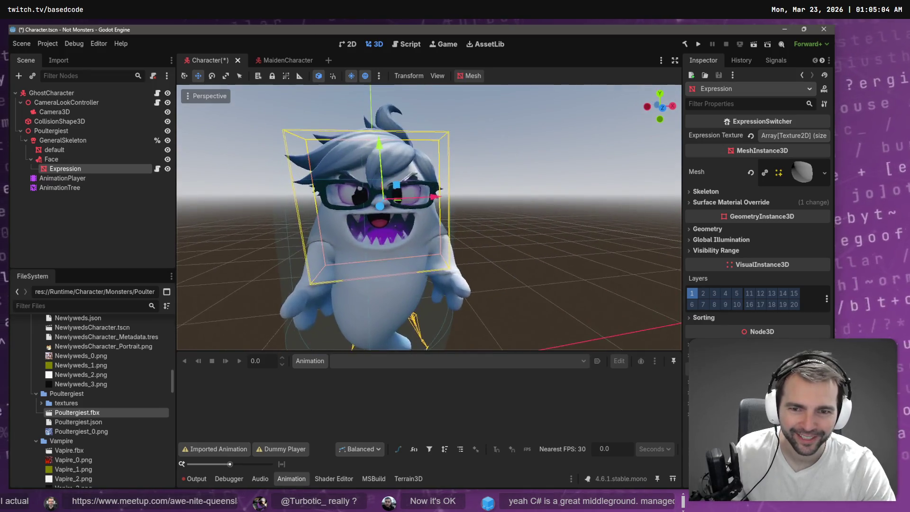
scroll(429, 218, down, 3)
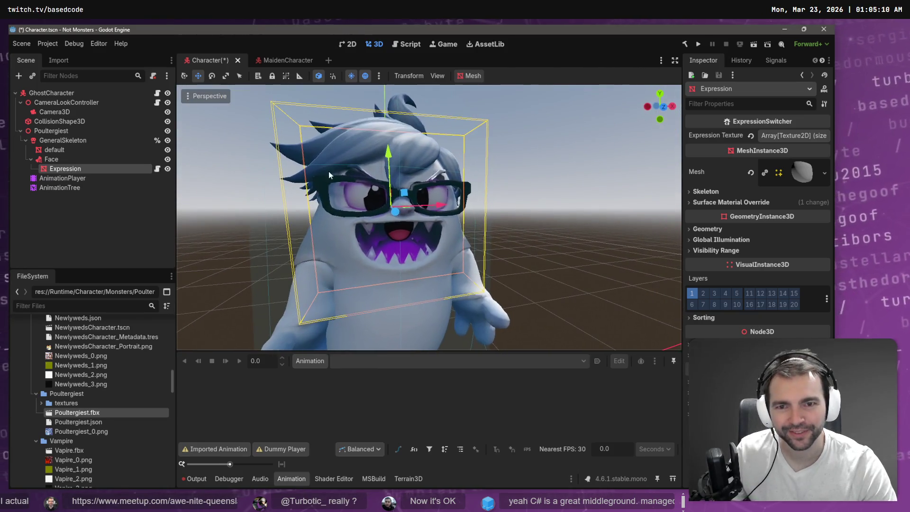
click(168, 160)
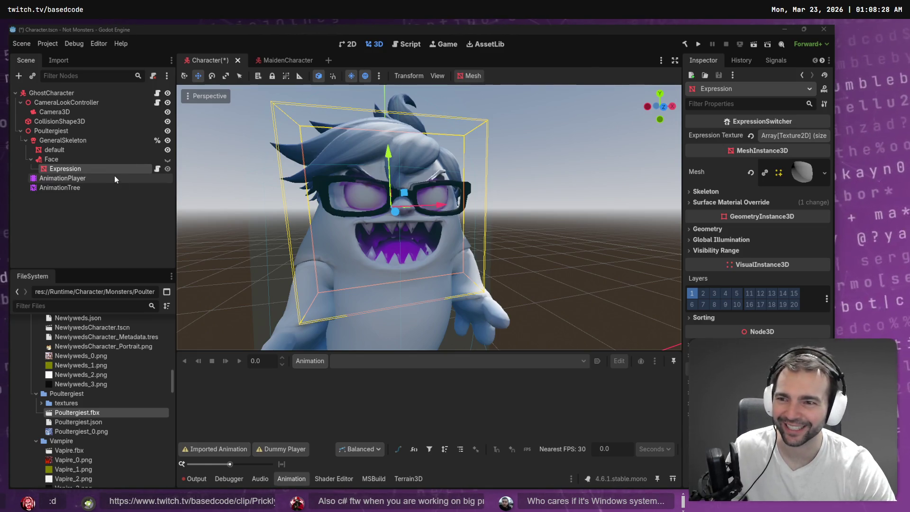
drag(302, 234, 349, 346)
key(f)
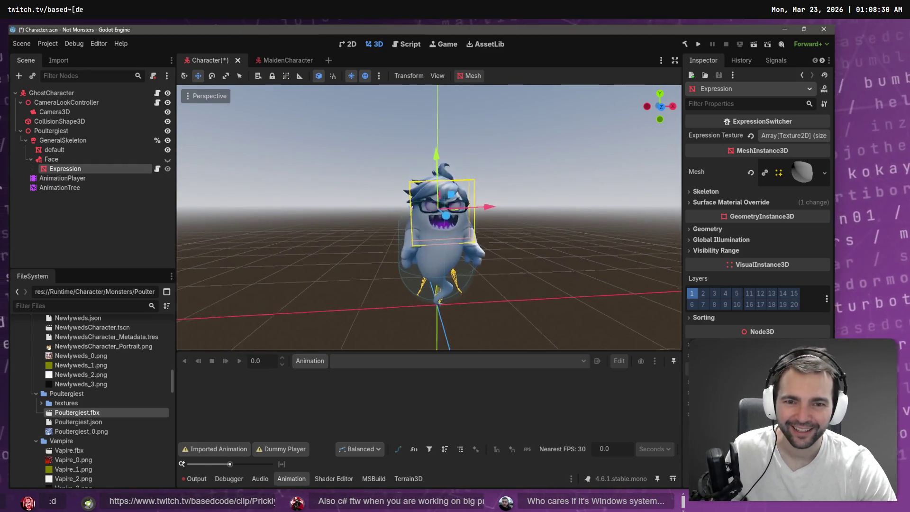
scroll(291, 179, up, 3)
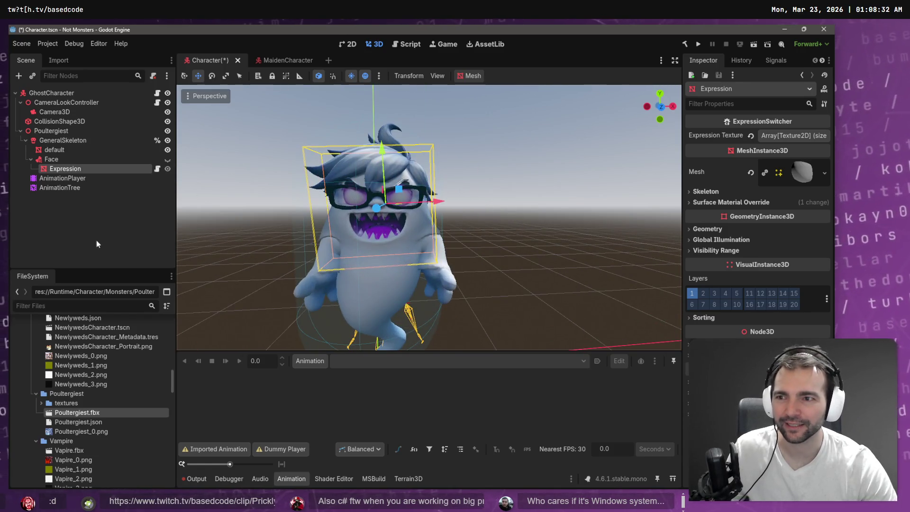
click(85, 216)
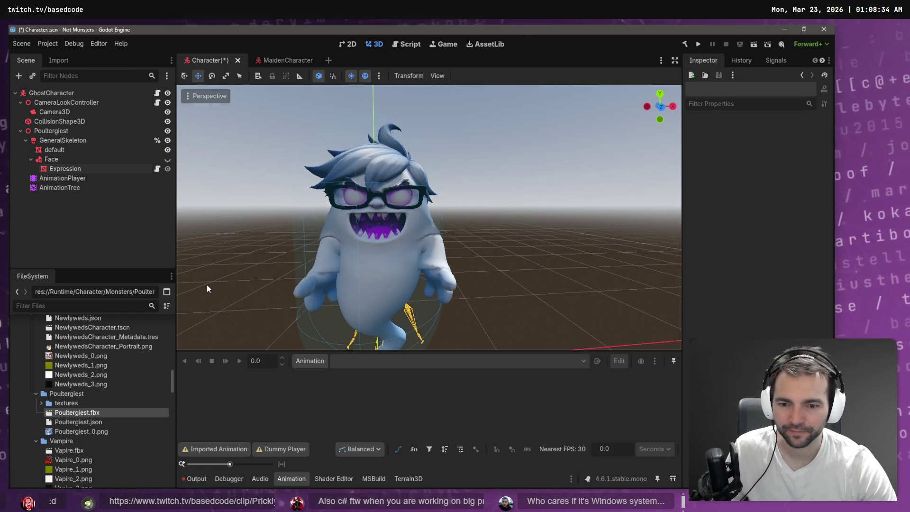
key(alt+Tab)
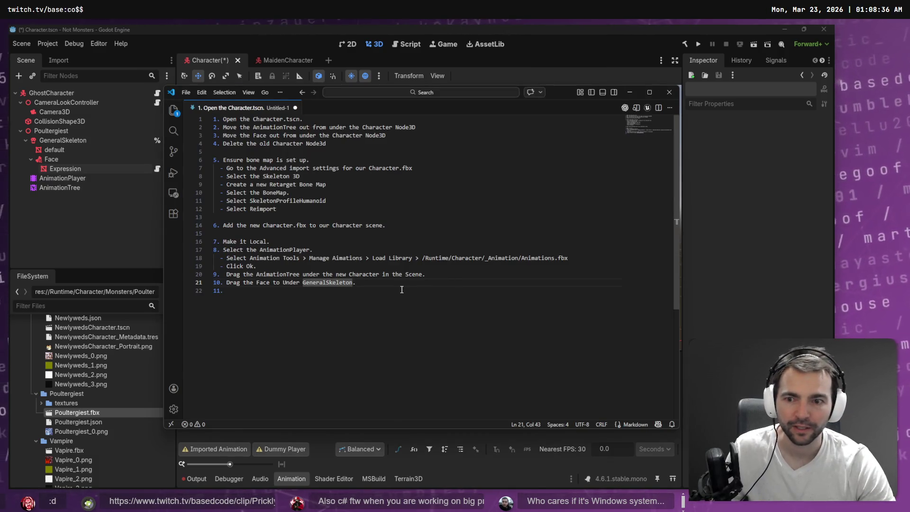
Start a new checklist line, then save the Character scene with Poultergeist selected.
key(Return)
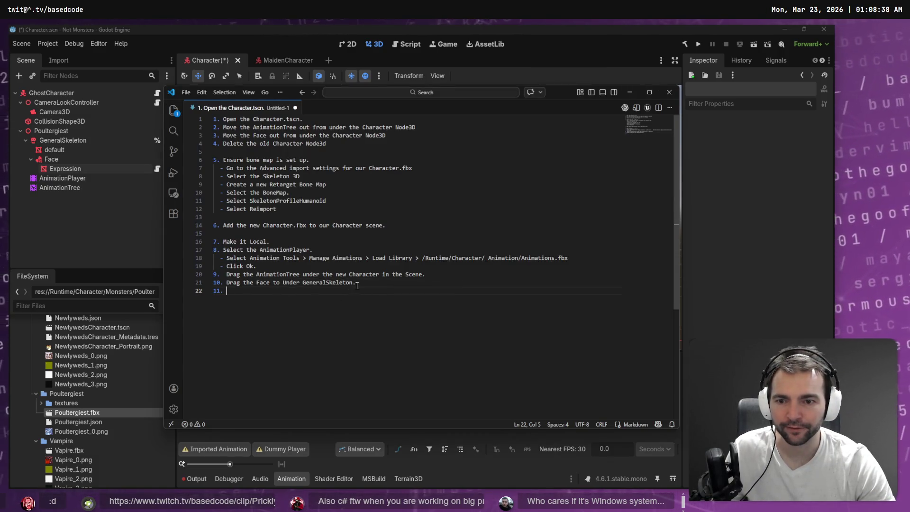
click(78, 240)
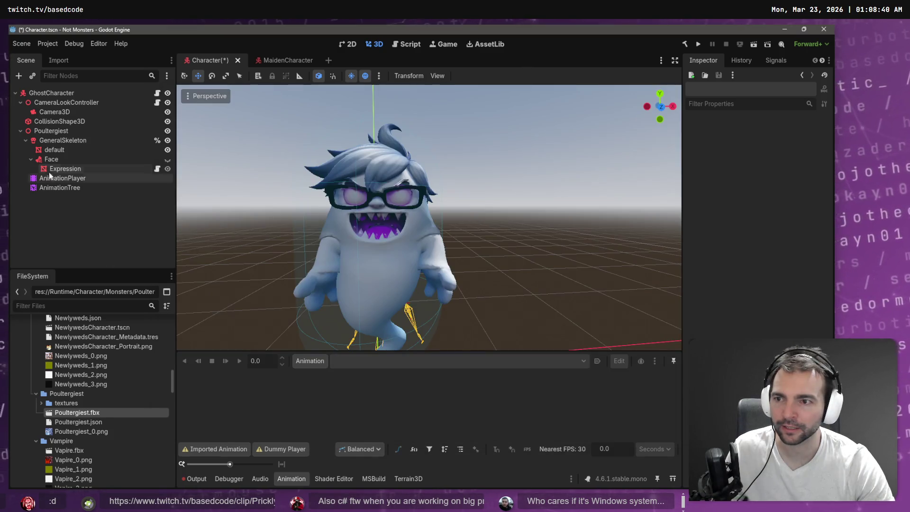
click(50, 131)
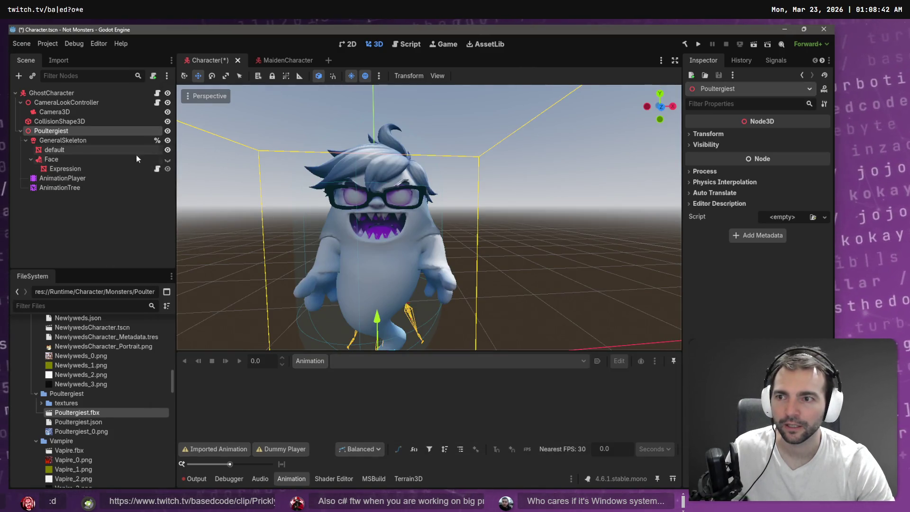
key(ctrl+s)
Write '11. Save the scene.' in the checklist, cancelling the notes' Save As dialog.
key(alt+Tab)
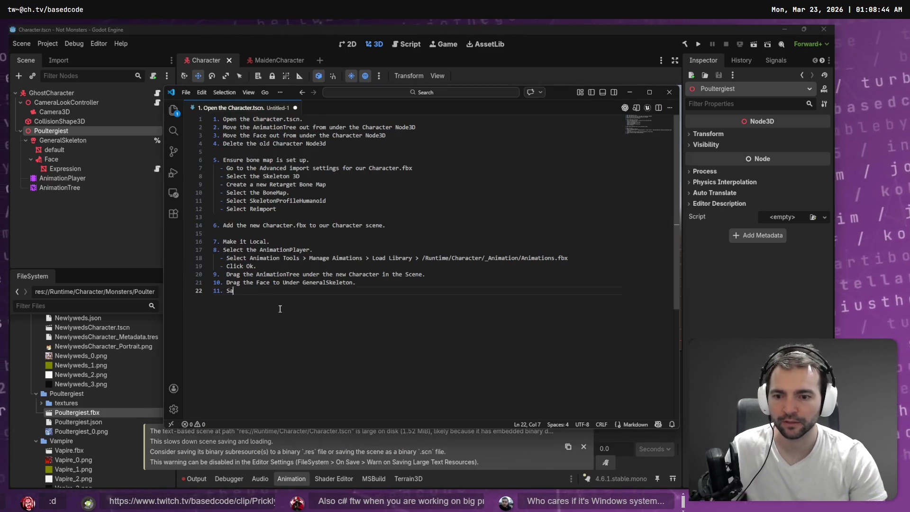
text(Save the scene.)
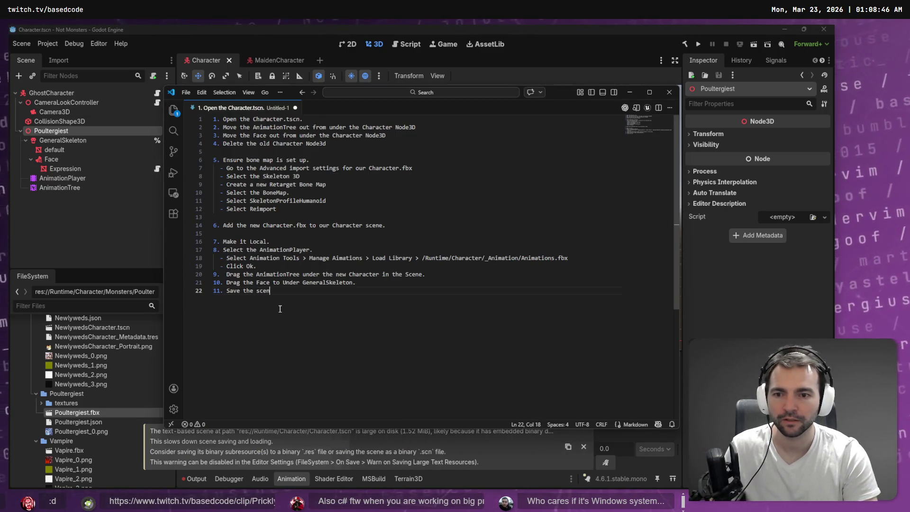
key(ctrl+s)
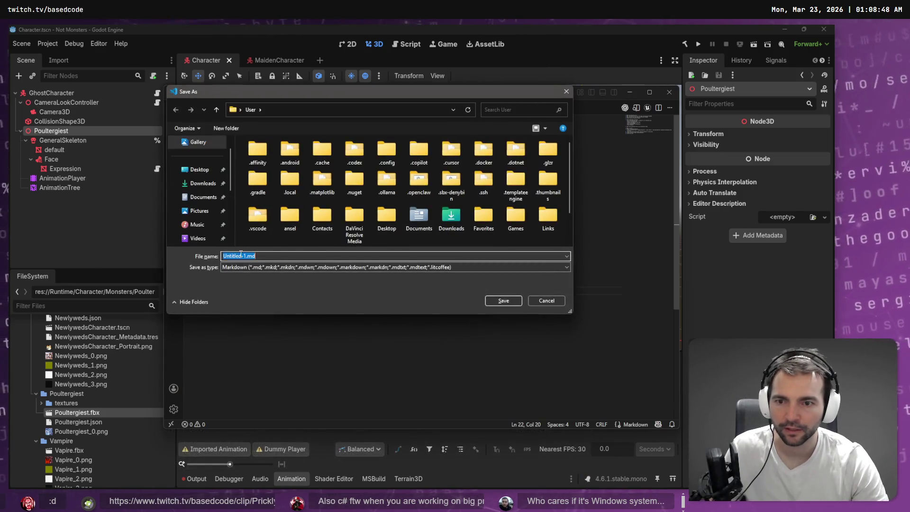
key(Escape)
click(107, 242)
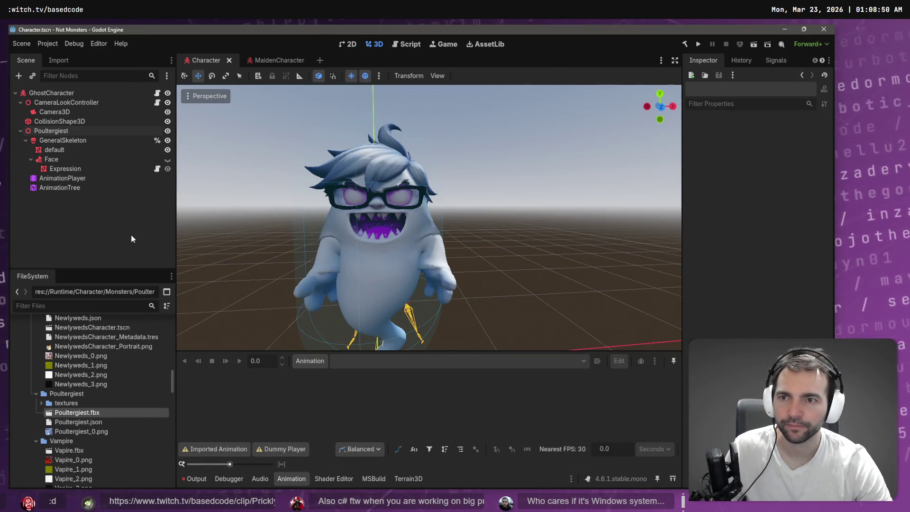
Filter FileSystem for 'Main' and open Main.tscn in a new tab.
click(62, 62)
click(24, 61)
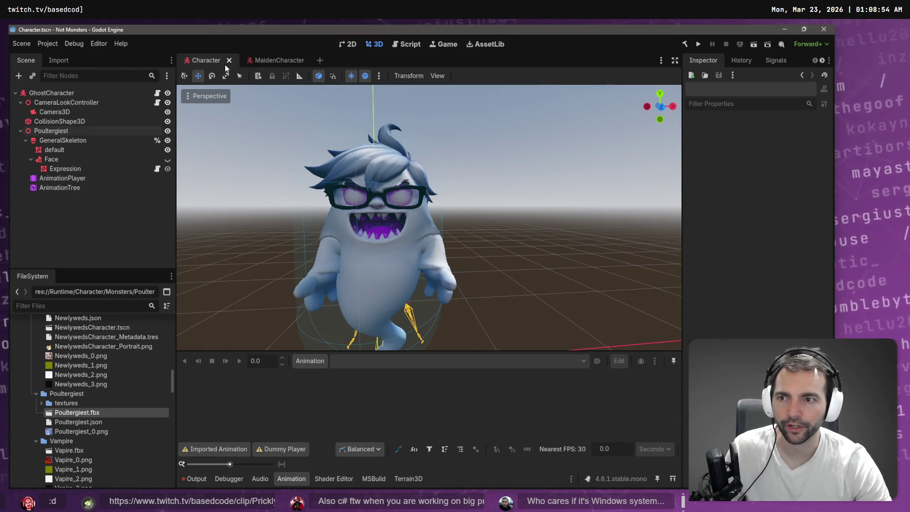
click(85, 305)
text(Main)
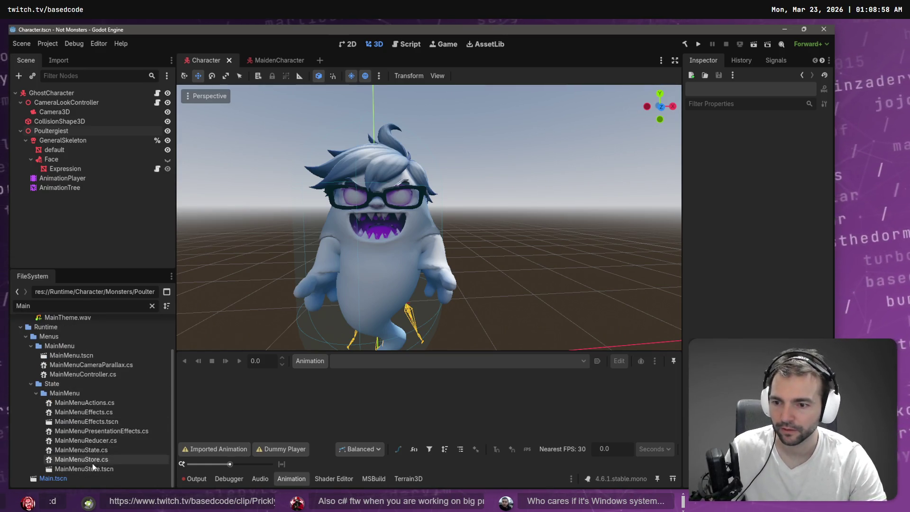
click(52, 478)
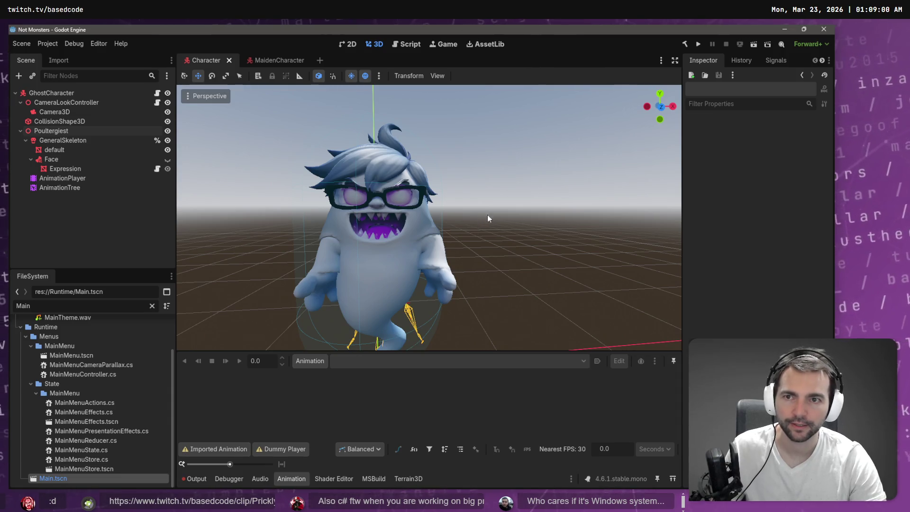
double_click(52, 479)
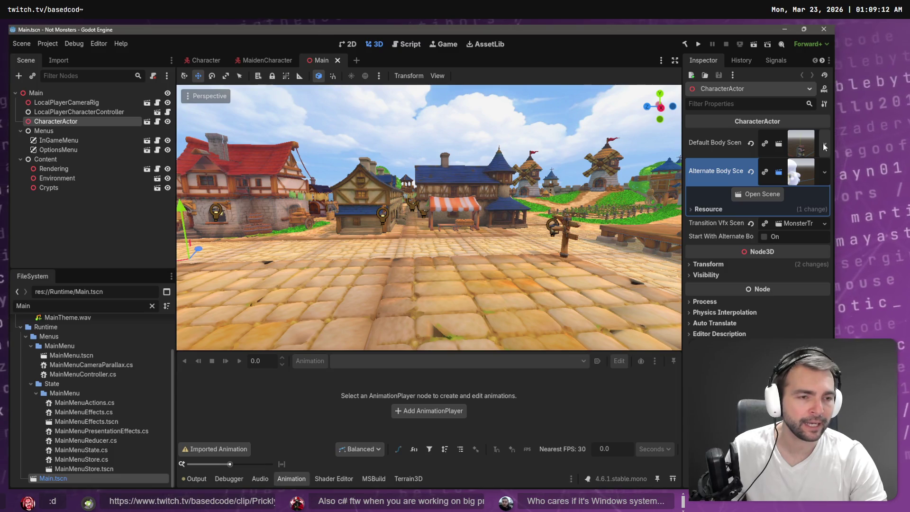
Quick Load search 'Poul' for the Alternate Body Scene, then return to the Character tab.
click(823, 176)
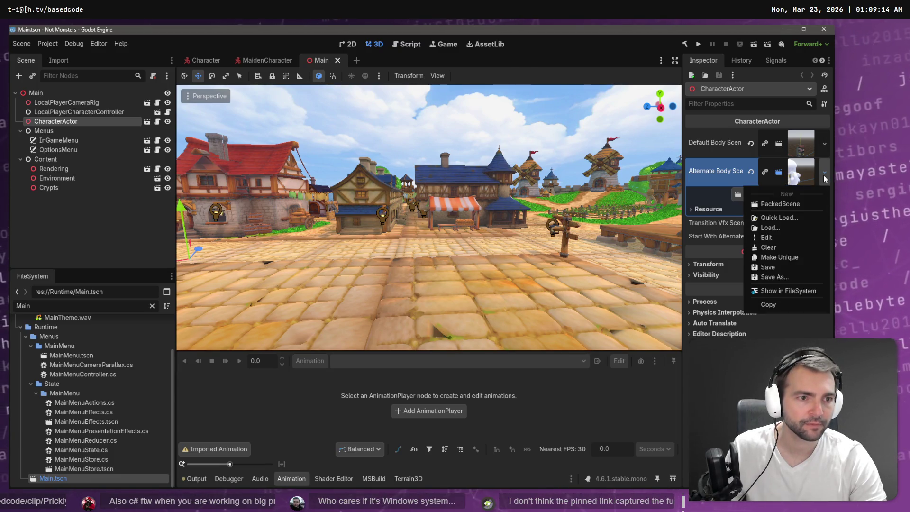
click(797, 219)
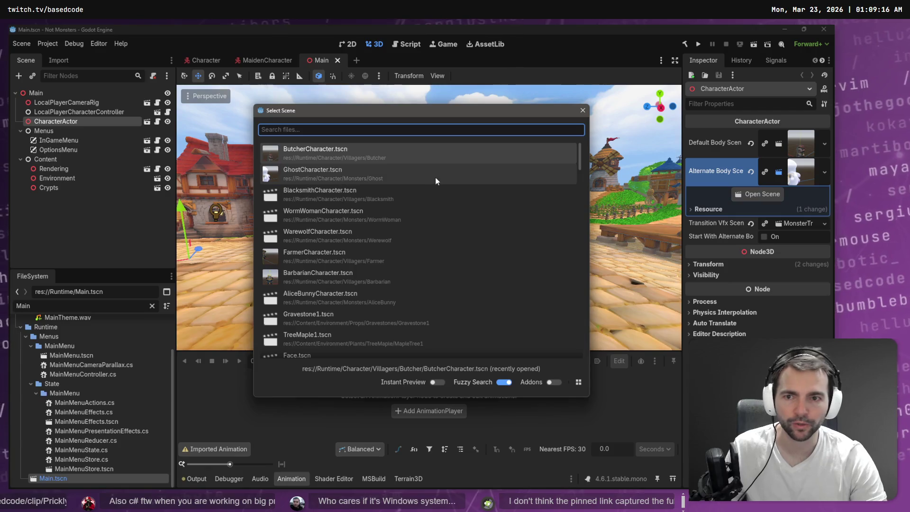
text(Poul)
key(Return)
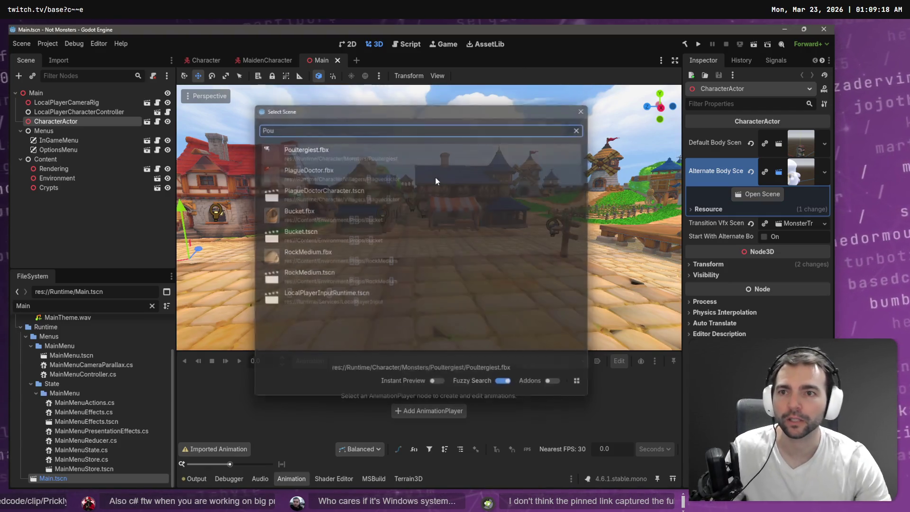
click(199, 62)
Use Save Scene As to store the scene in Monsters > Poultergeist as PoultergeistCharacter.tscn.
click(21, 43)
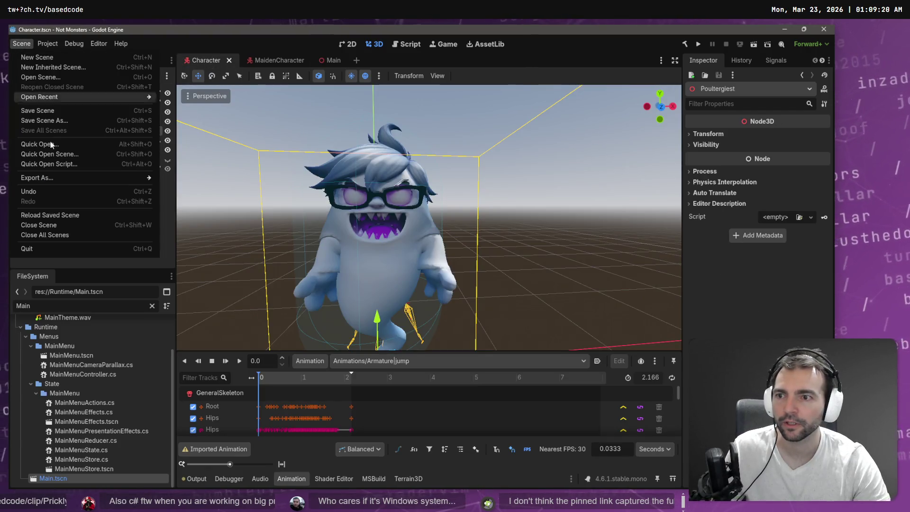
click(69, 122)
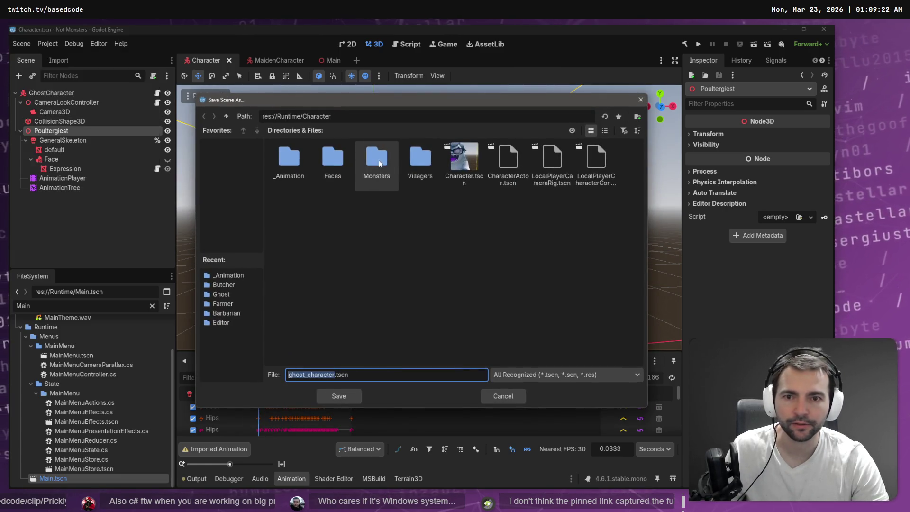
double_click(372, 168)
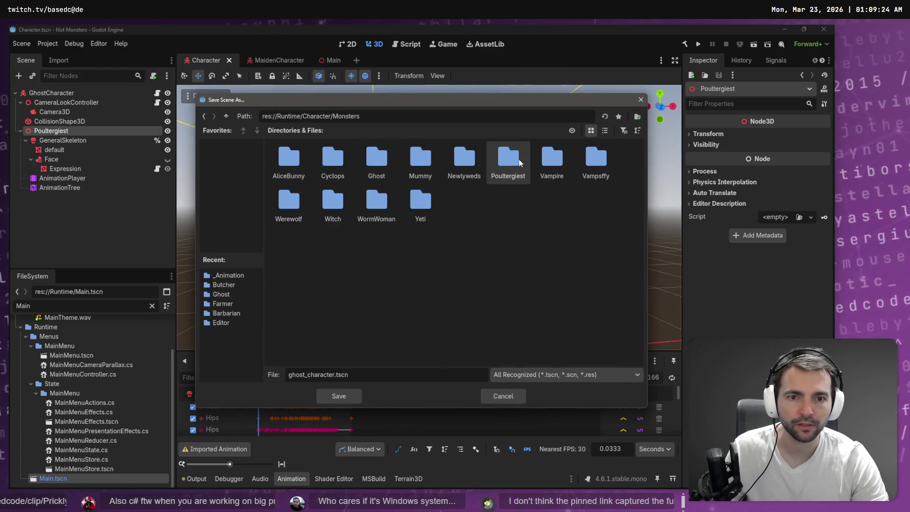
double_click(511, 159)
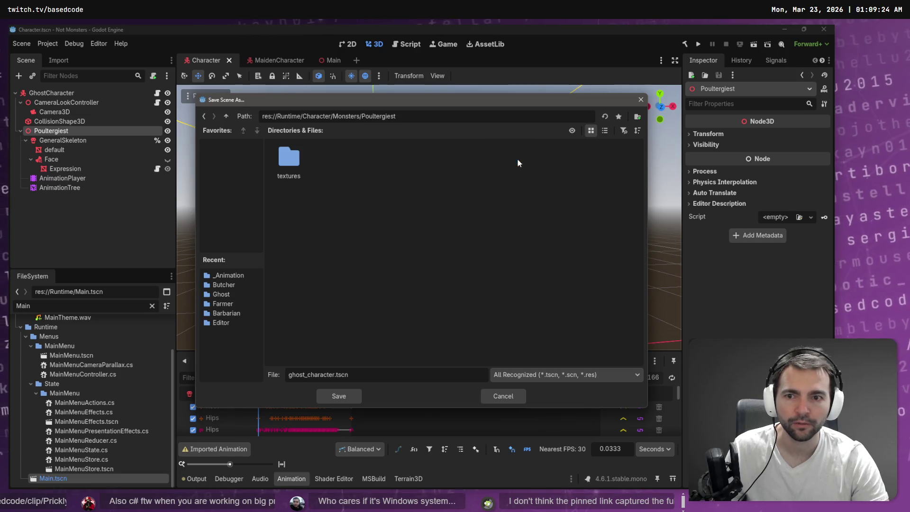
click(384, 380)
text(Poulte)
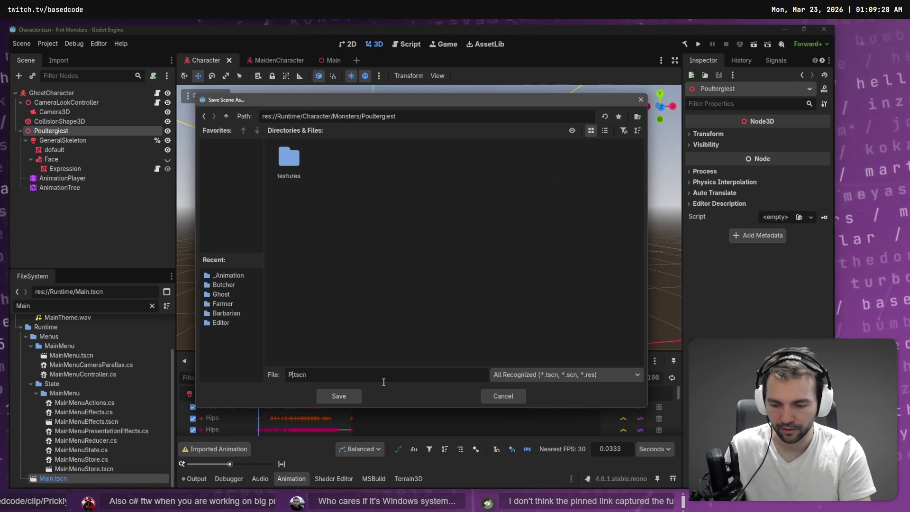
text(rgeistCharacter)
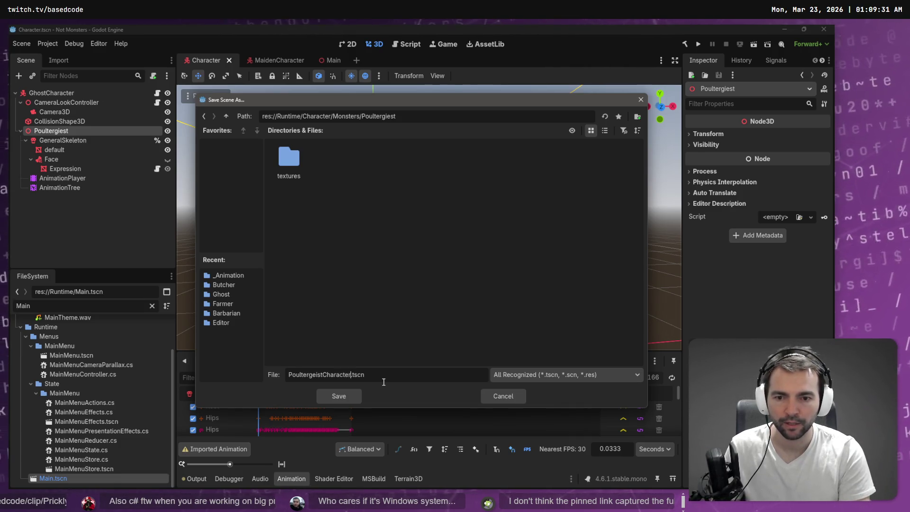
key(Return)
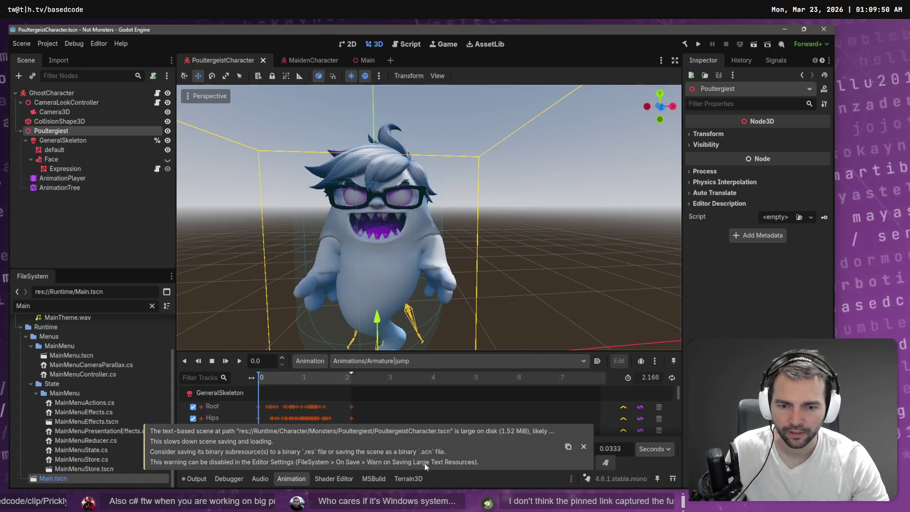
key(alt+Tab)
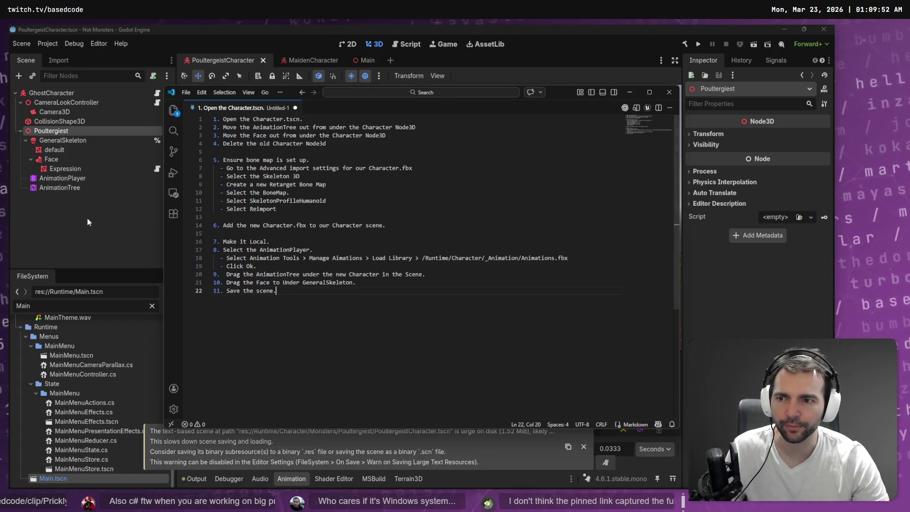
click(230, 238)
key(alt+Tab)
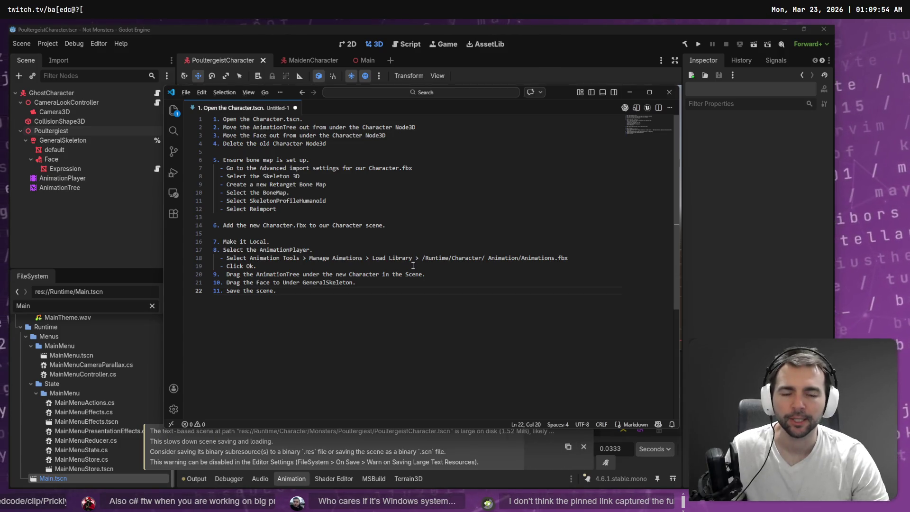
key(alt+Tab)
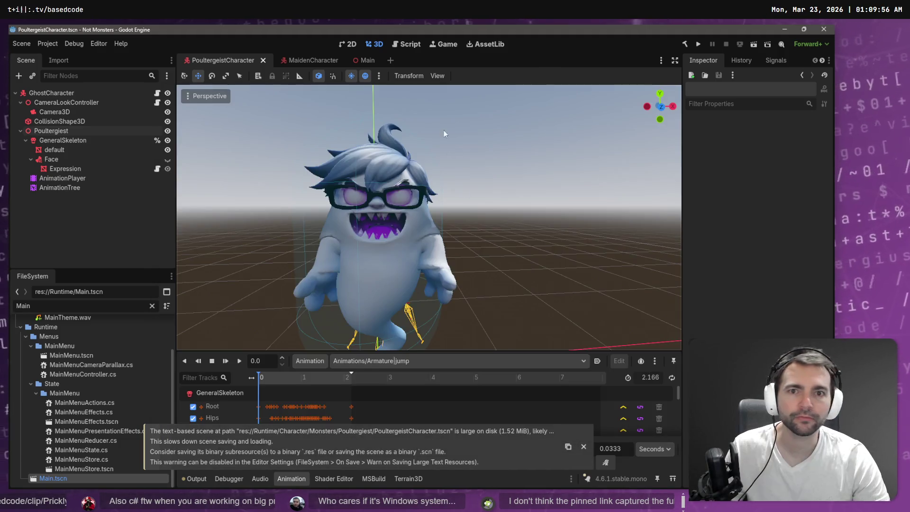
click(363, 64)
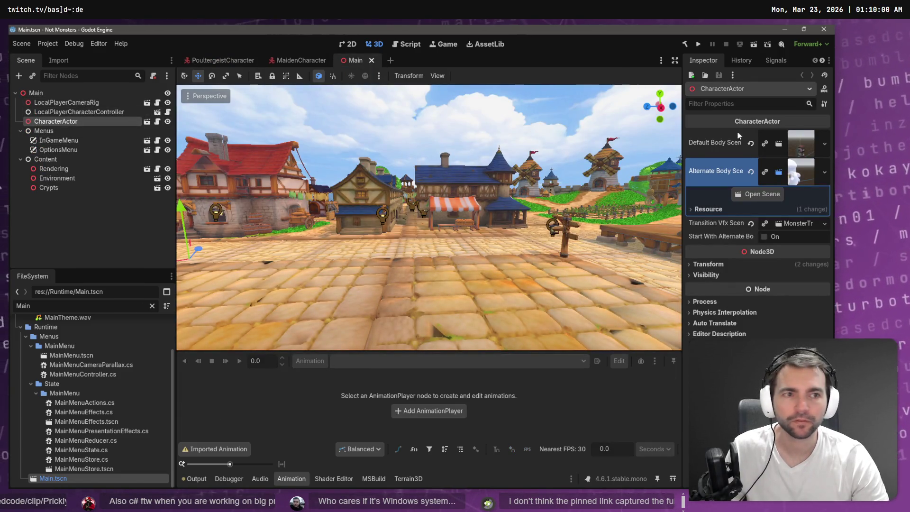
click(824, 172)
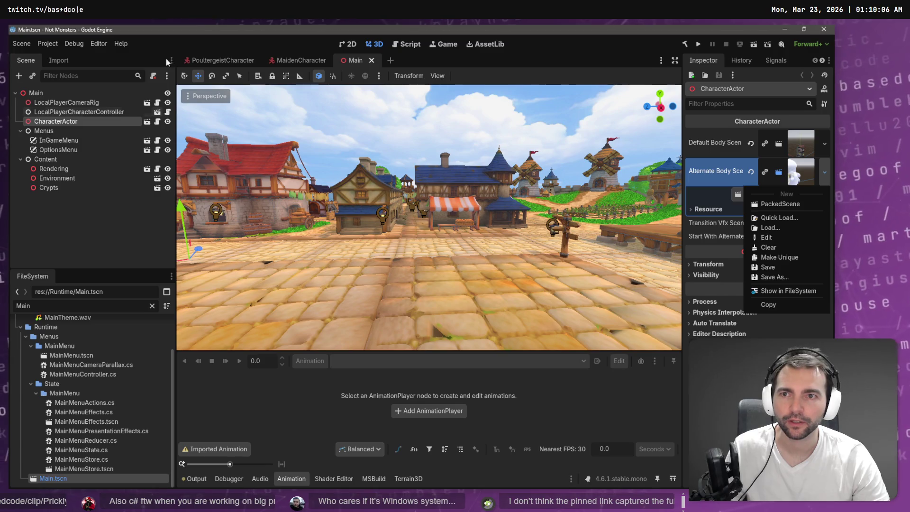
click(206, 58)
click(207, 58)
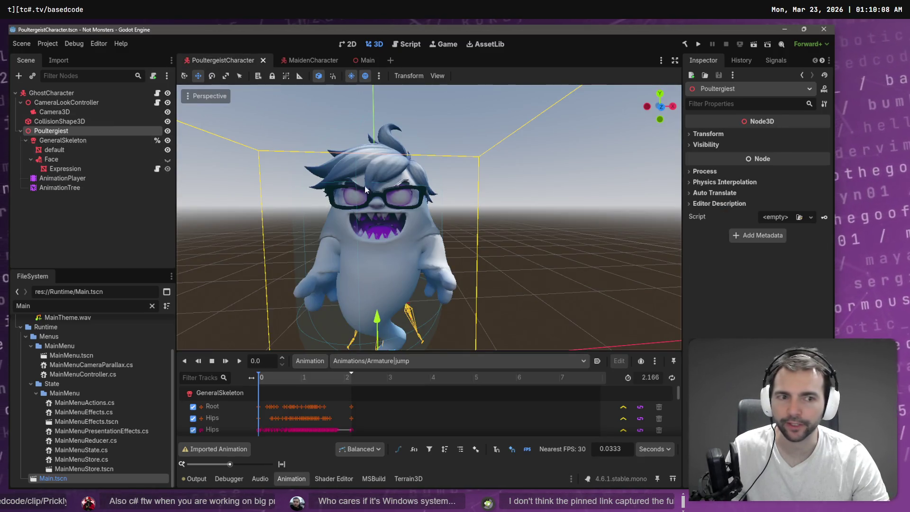
Select the ghost's default mesh node in the Poultergeist scene tree.
click(709, 133)
click(708, 134)
click(705, 145)
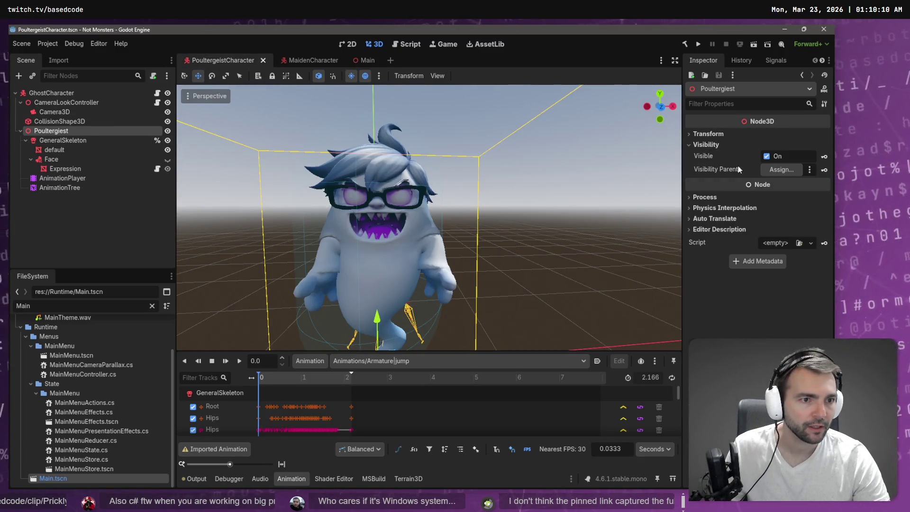
click(689, 145)
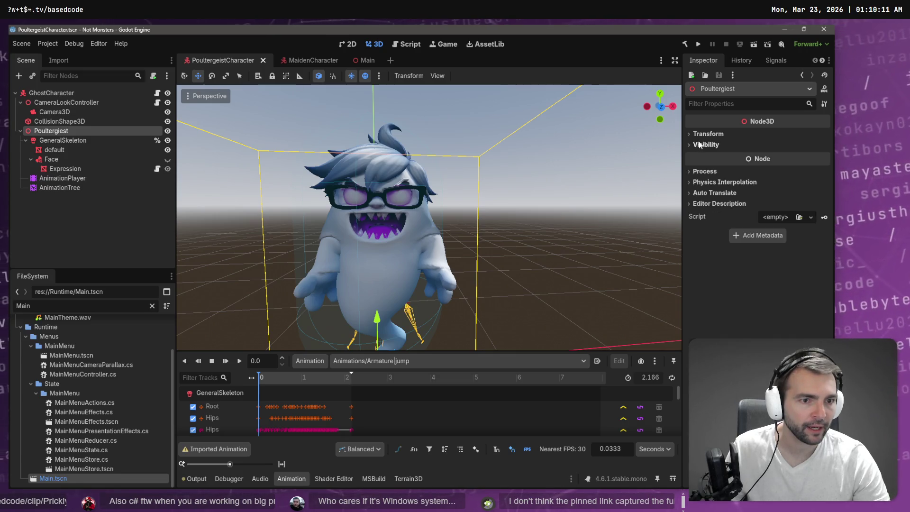
click(66, 169)
click(73, 150)
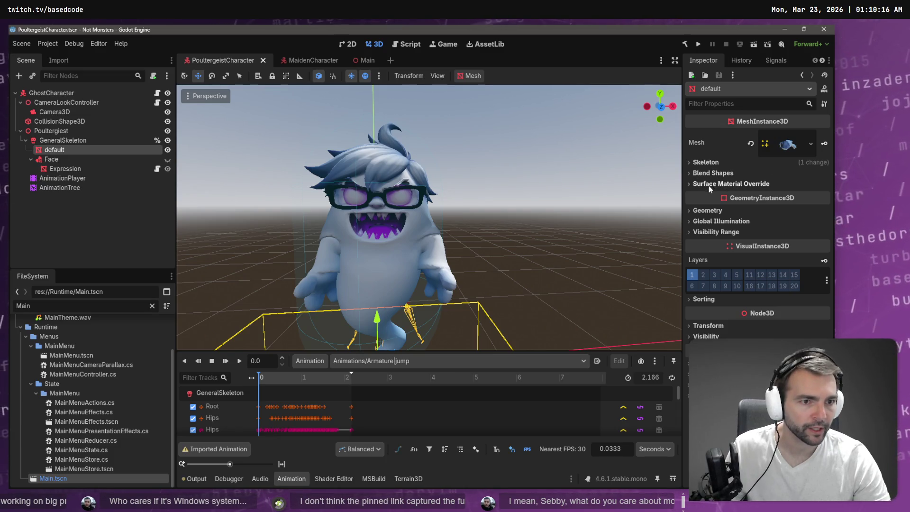
Give the default mesh's Surface Material Override slot 0 a new StandardMaterial3D.
click(724, 185)
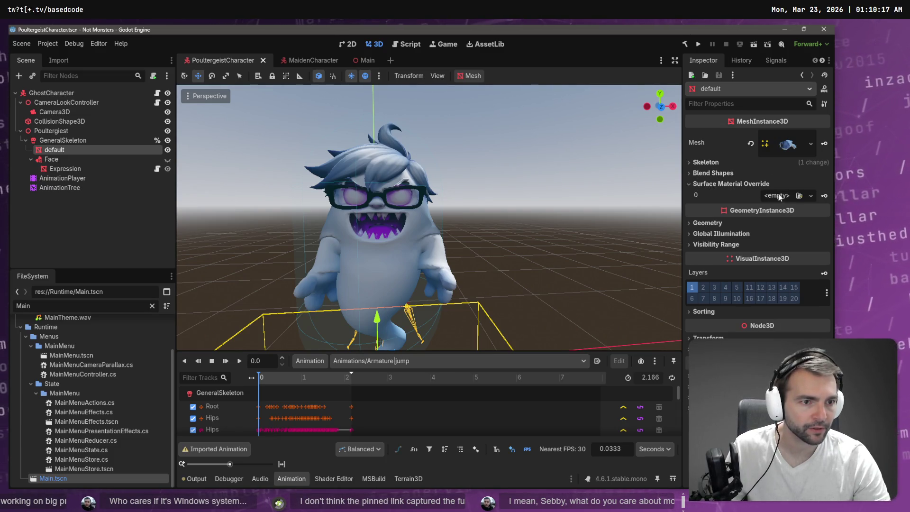
click(811, 196)
click(771, 220)
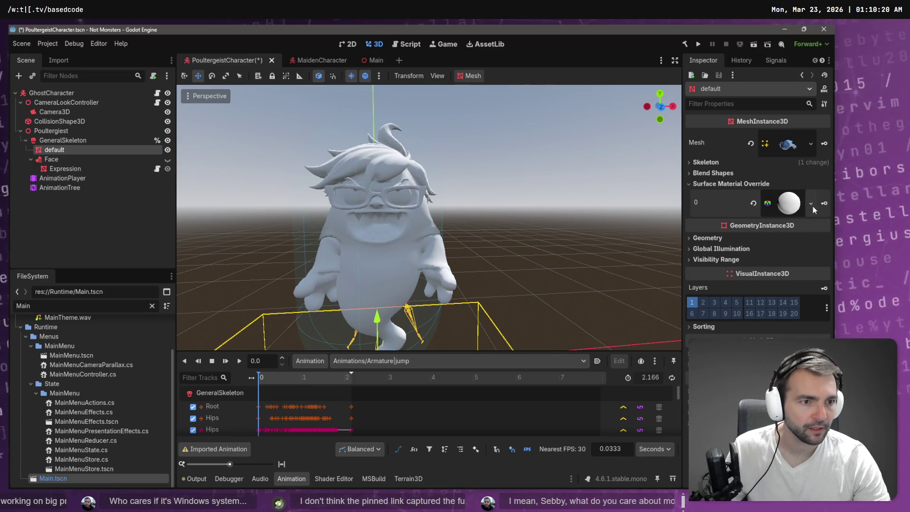
click(810, 204)
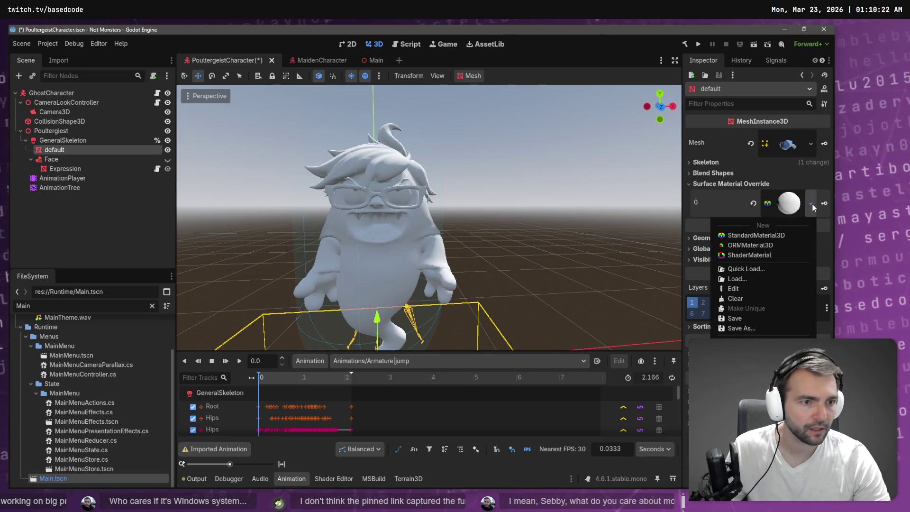
click(812, 204)
click(791, 211)
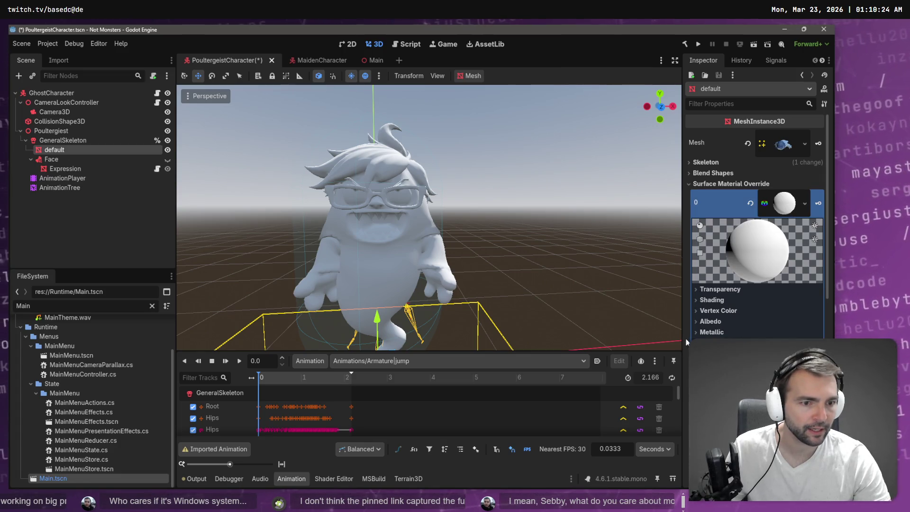
Set the new material's transparency to Alpha with Add blend mode.
click(718, 289)
click(786, 299)
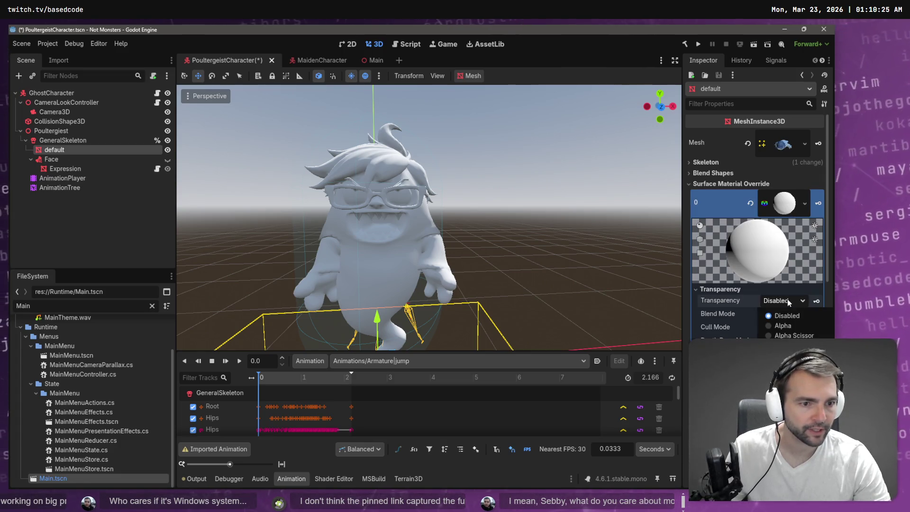
click(797, 325)
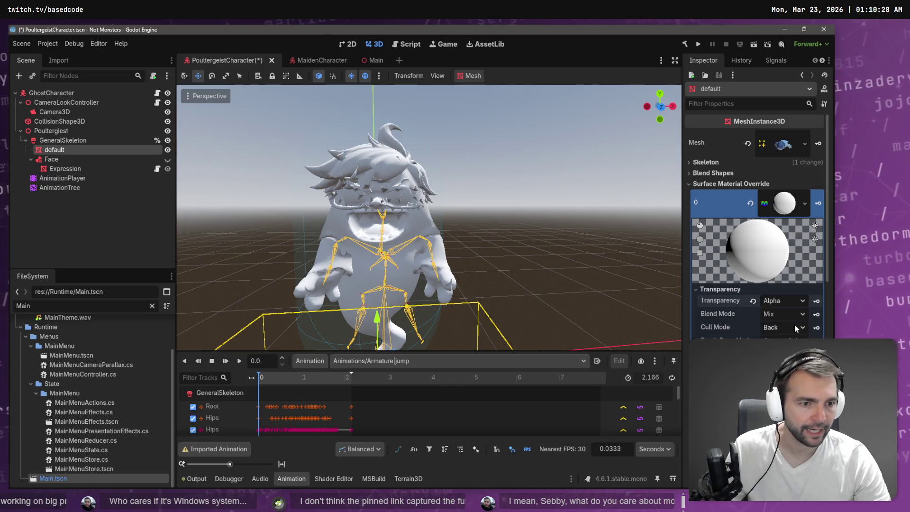
click(780, 314)
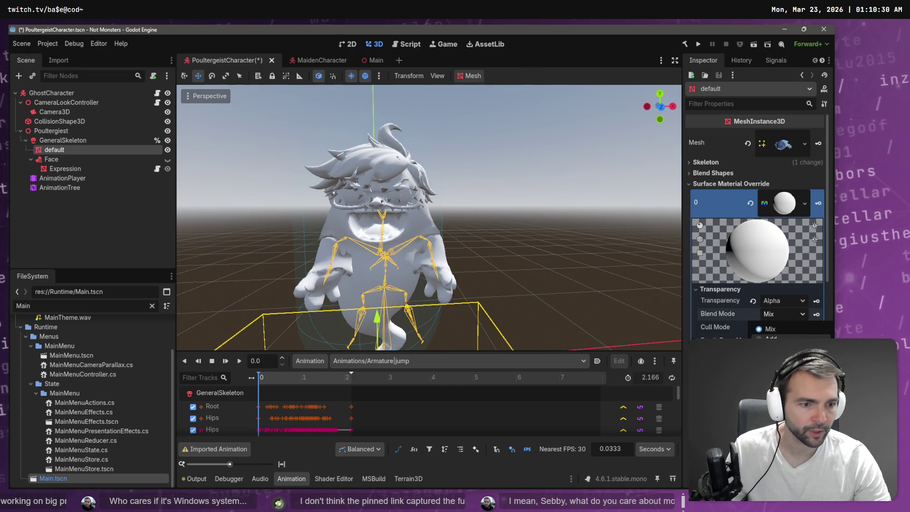
click(781, 338)
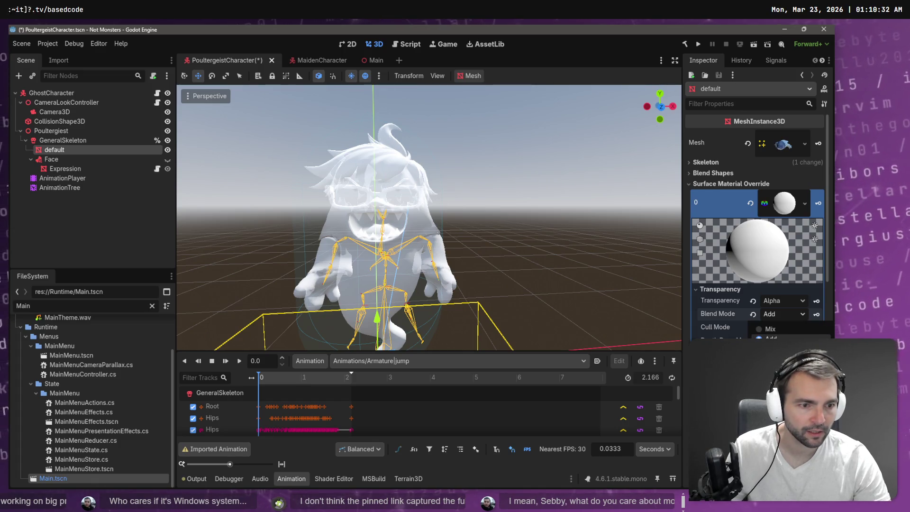
scroll(777, 318, down, 2)
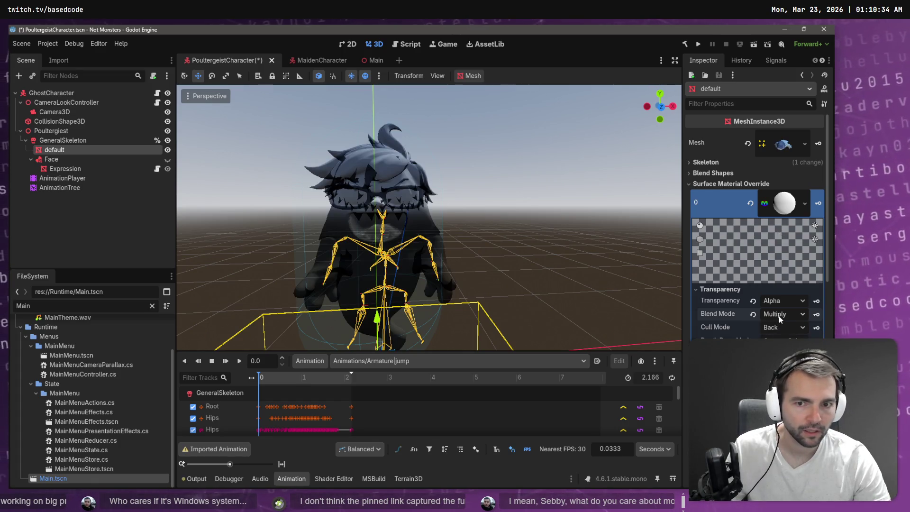
scroll(768, 315, down, 10)
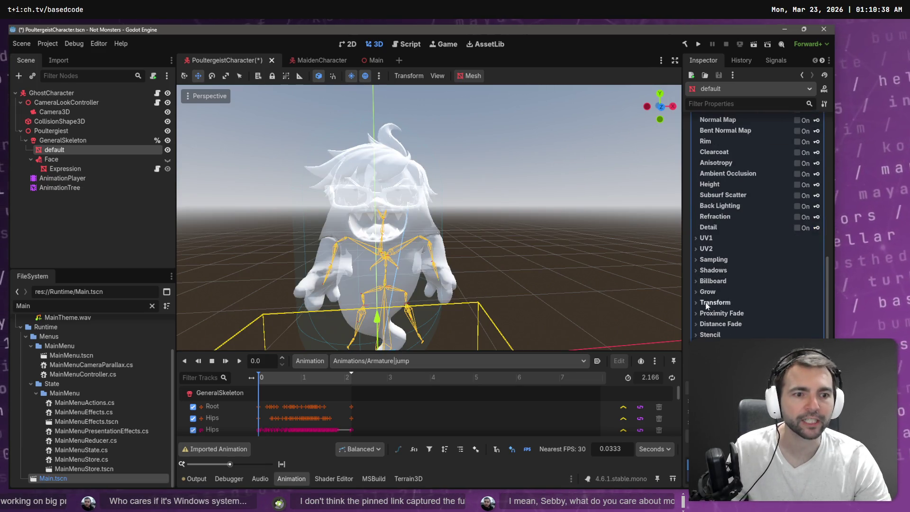
scroll(725, 251, up, 5)
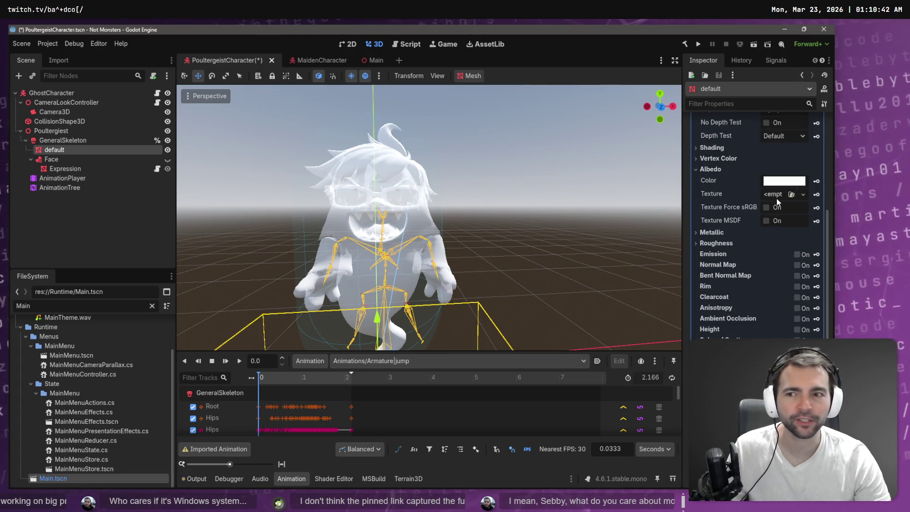
Clear the FileSystem filter and drag Poultergiest_0.png into the material's Albedo texture slot.
click(803, 195)
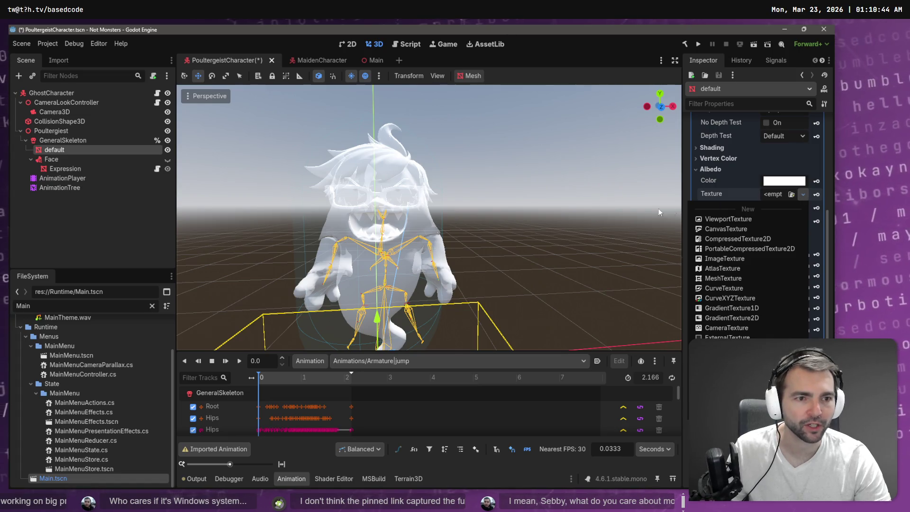
click(35, 393)
click(36, 394)
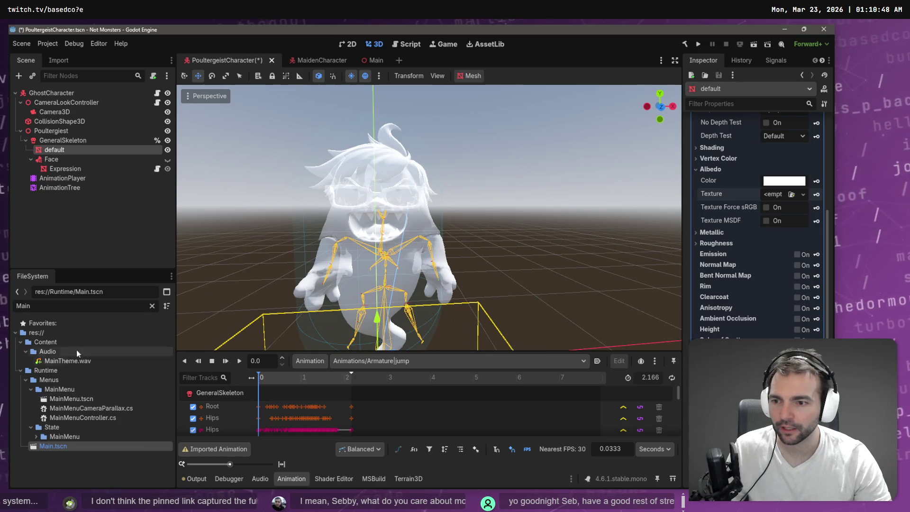
click(151, 305)
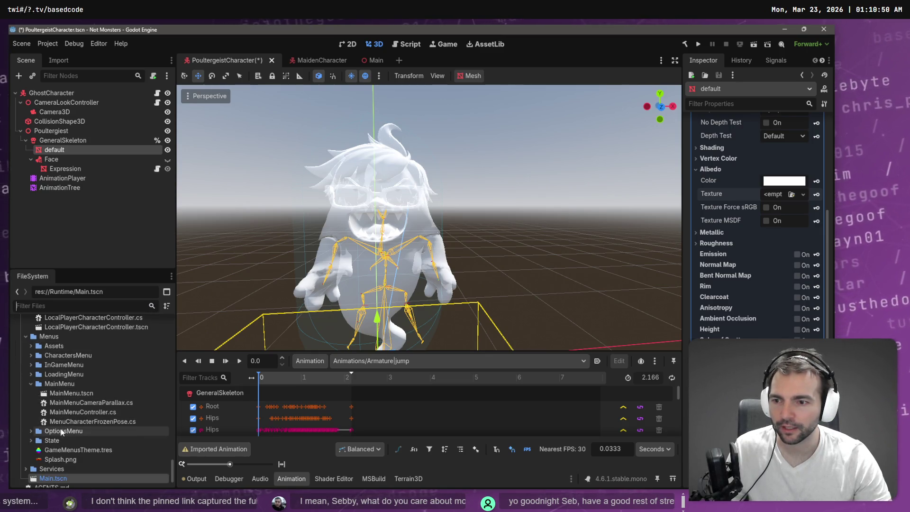
scroll(62, 432, up, 5)
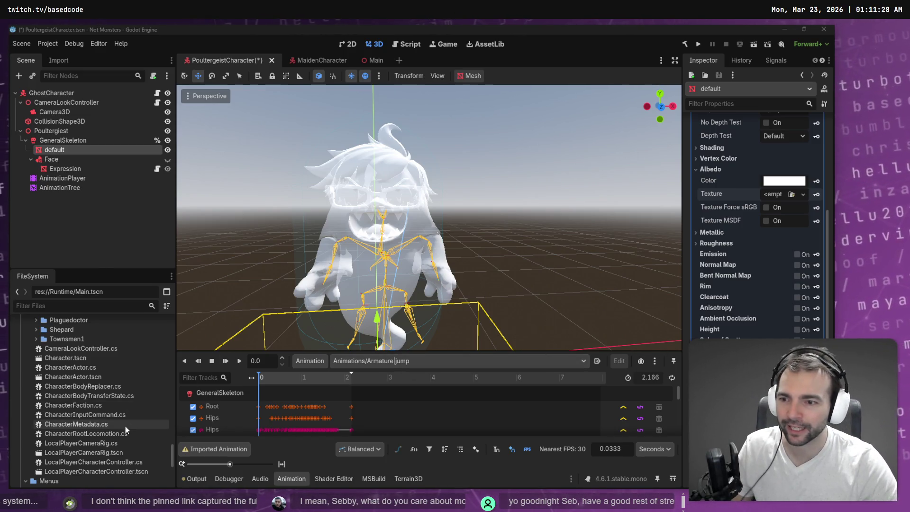
scroll(127, 410, up, 10)
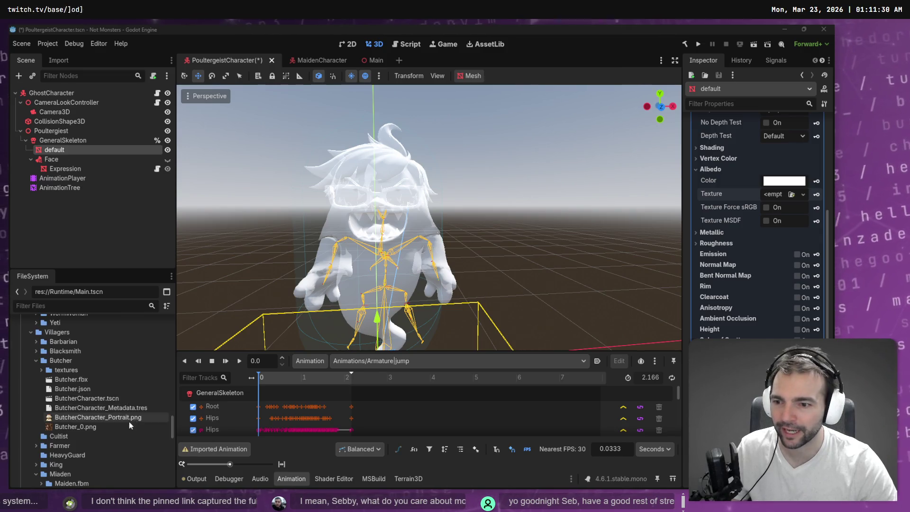
scroll(129, 422, down, 15)
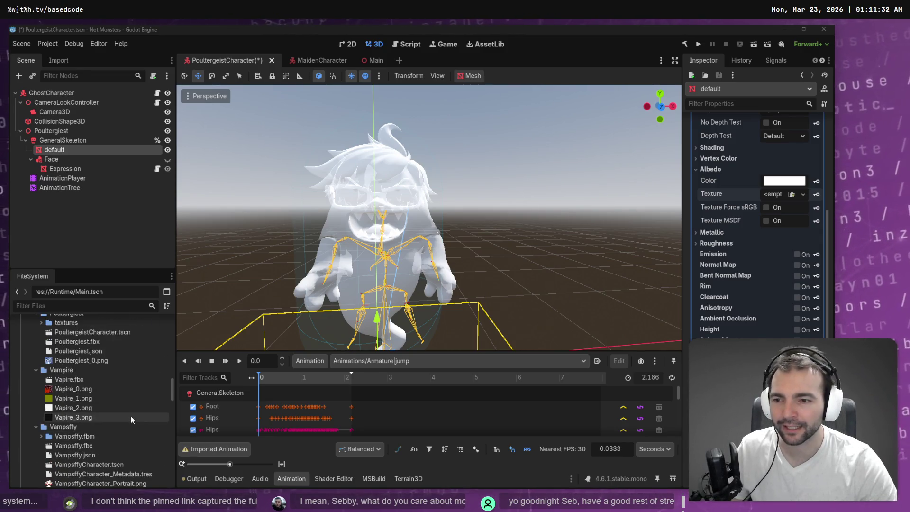
scroll(125, 413, up, 5)
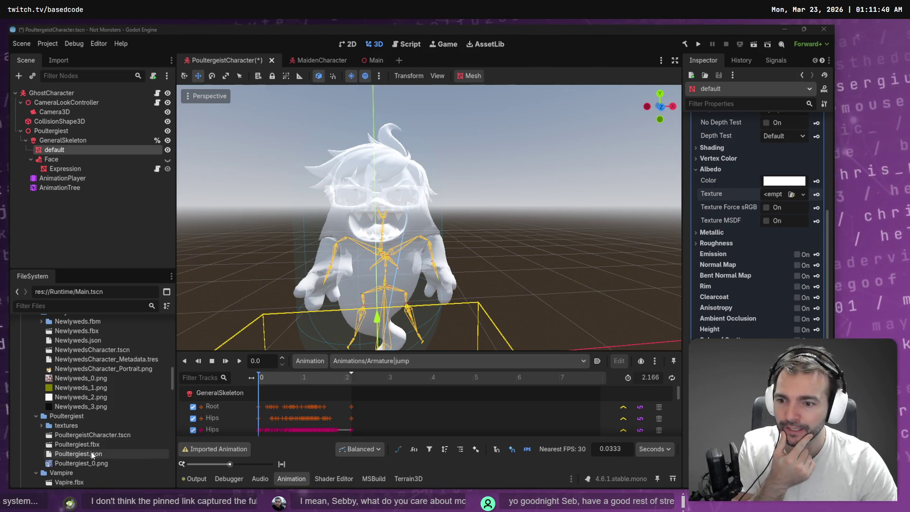
drag(80, 466, 512, 375)
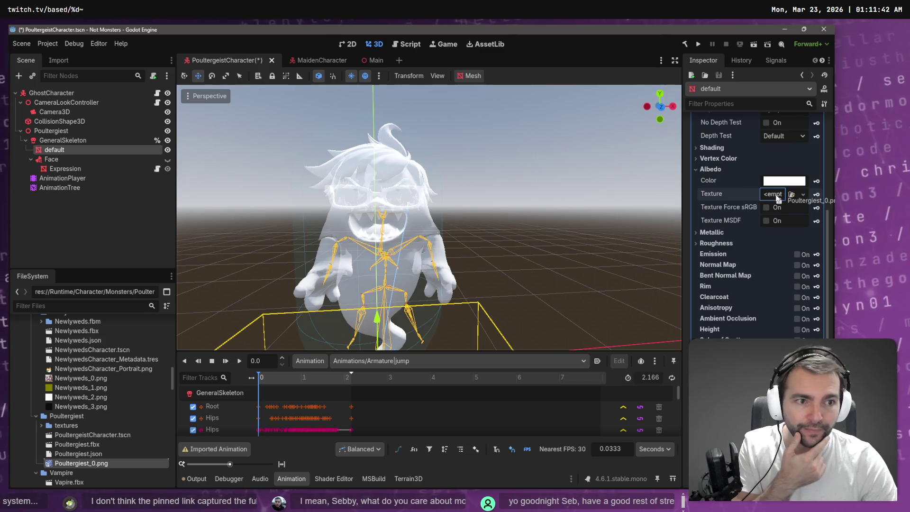
drag(778, 198, 777, 199)
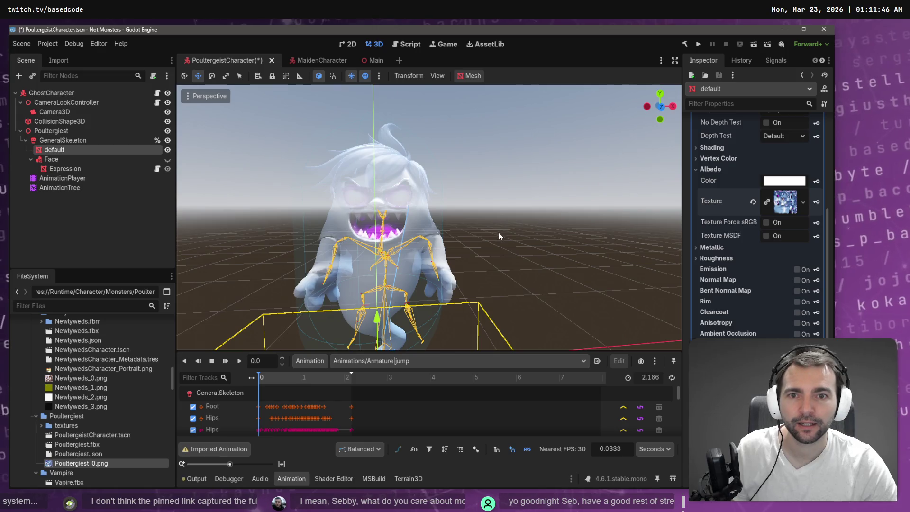
mouse_move(499, 232)
mouse_down()
mouse_move(361, 236)
mouse_move(499, 233)
mouse_up()
Save the Poultergeist scene, run the game with F5, then stop it.
key(ctrl+s)
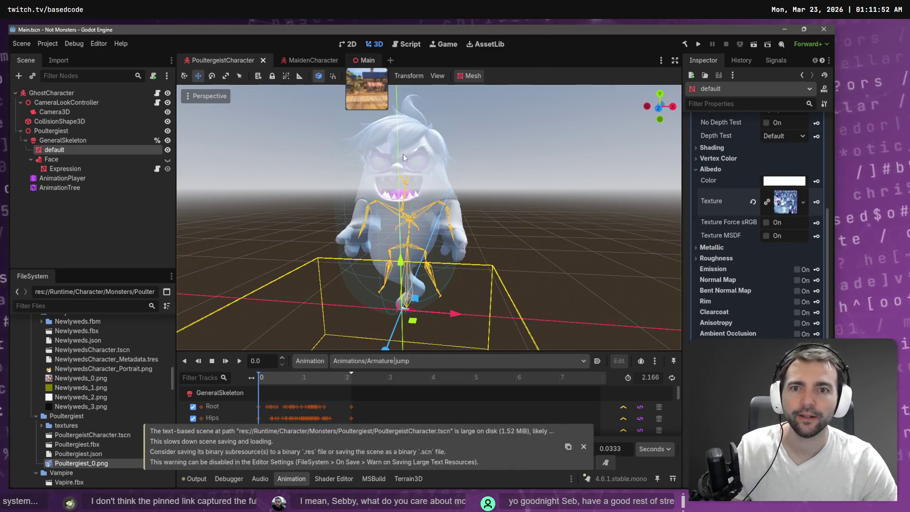
key(F5)
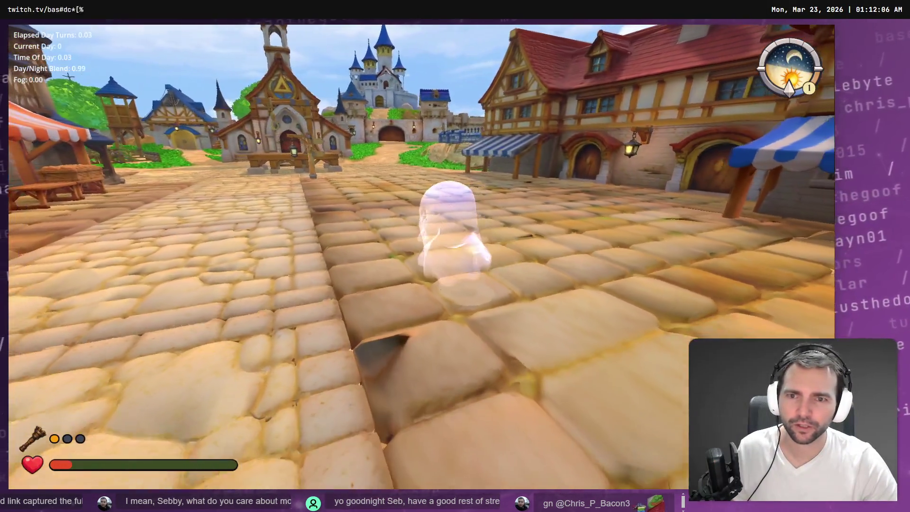
key(F8)
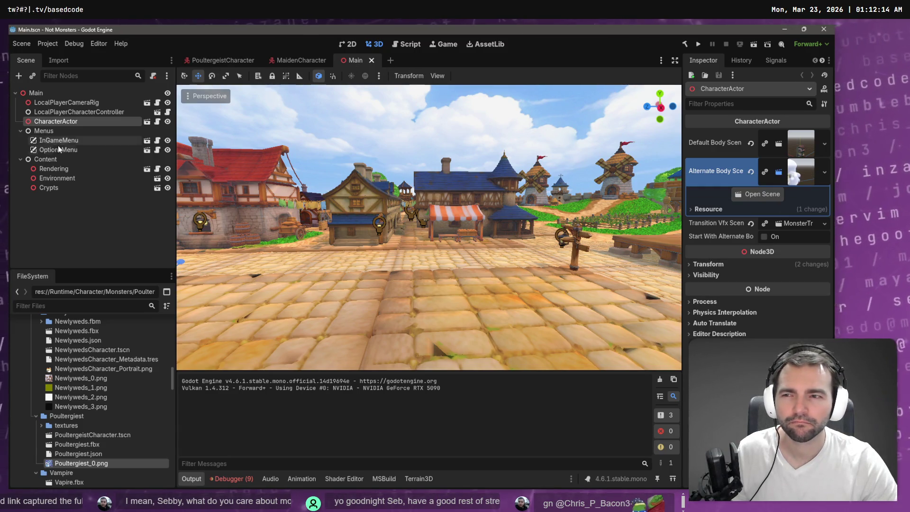
Quick Load PoultergeistCharacter.tscn as CharacterActor's Alternate Body Scene, save, and run the game.
click(824, 172)
click(792, 219)
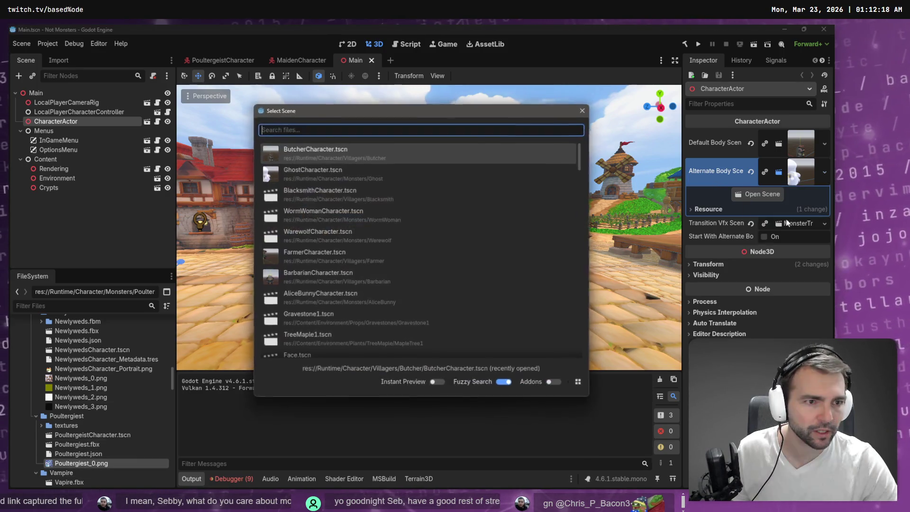
text(Poulter)
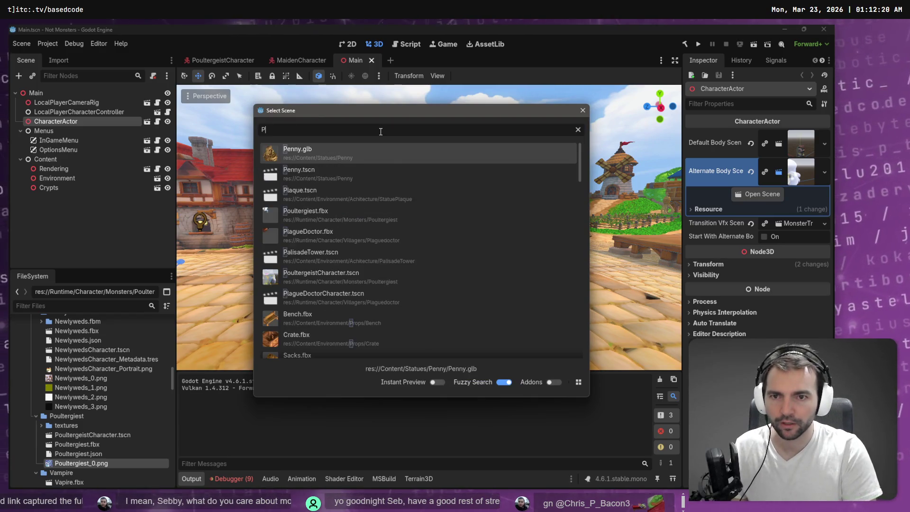
key(Down)
key(Return)
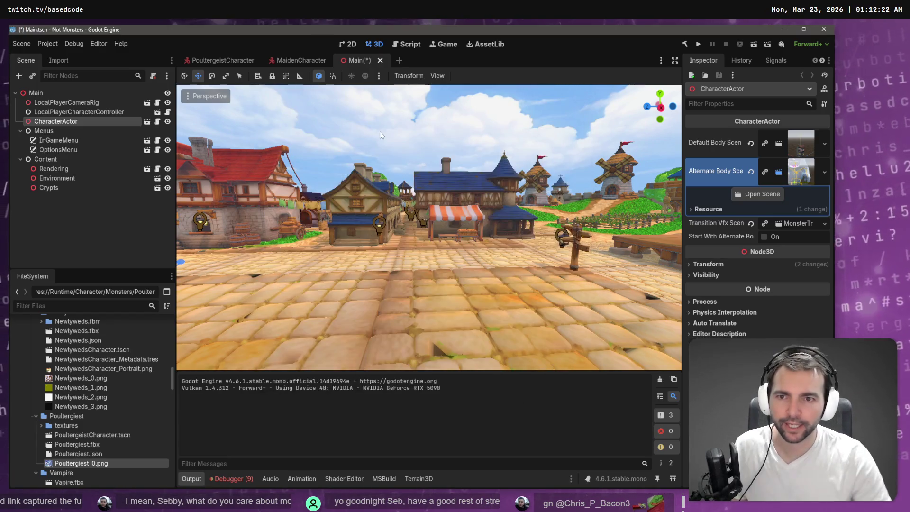
key(ctrl+s)
key(F5)
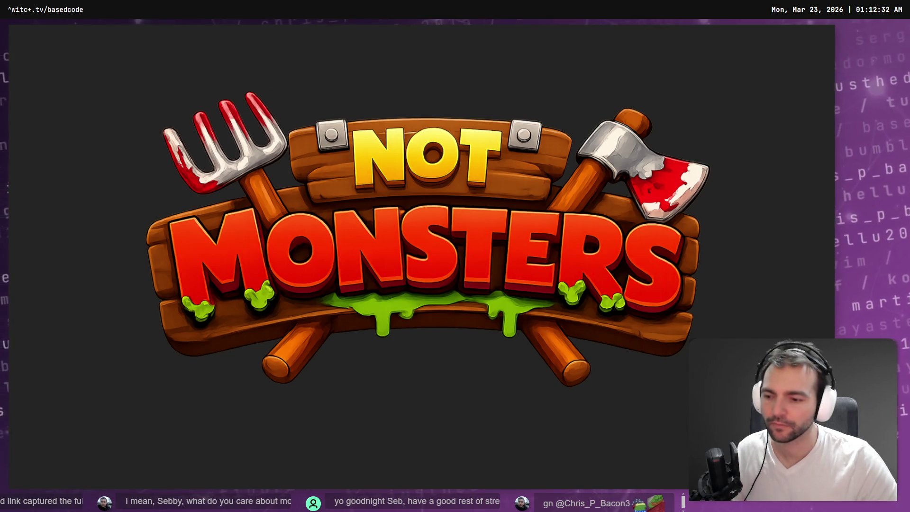
Walk the player toward the ghost in the running game, then return to the editor.
key(w)
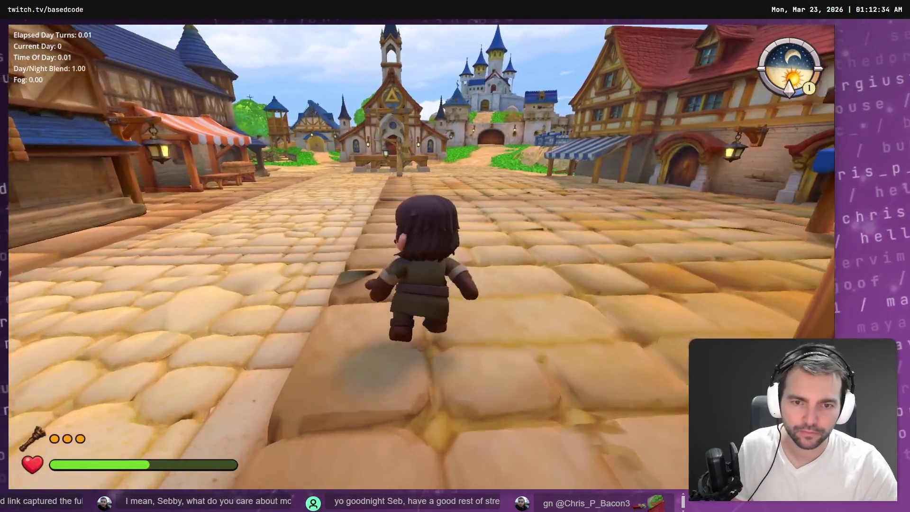
key(a)
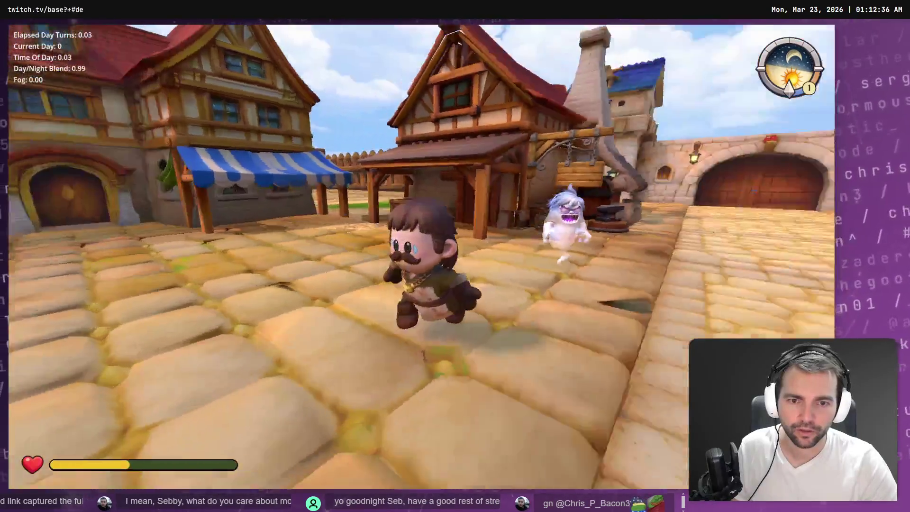
key(F8)
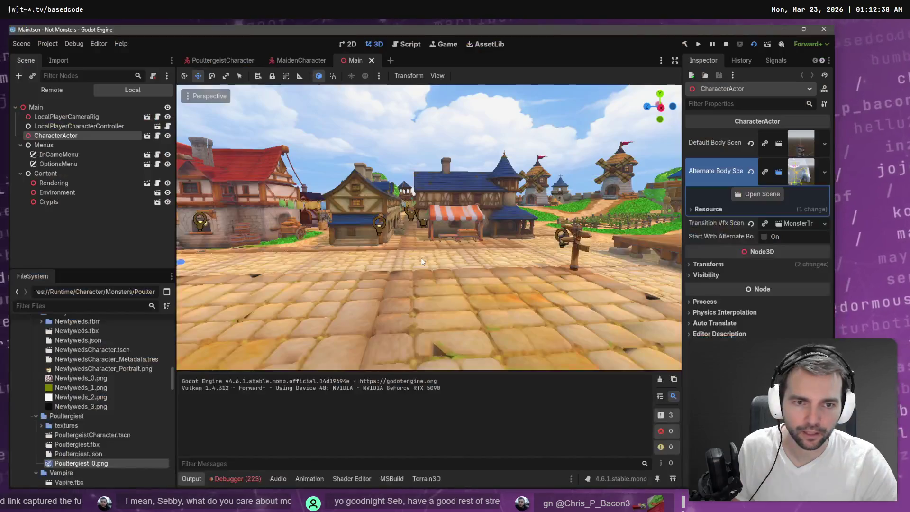
Open a NullReferenceException's source in CharacterRootLocomotion.cs, then return to the PoultergeistCharacter scene.
click(229, 480)
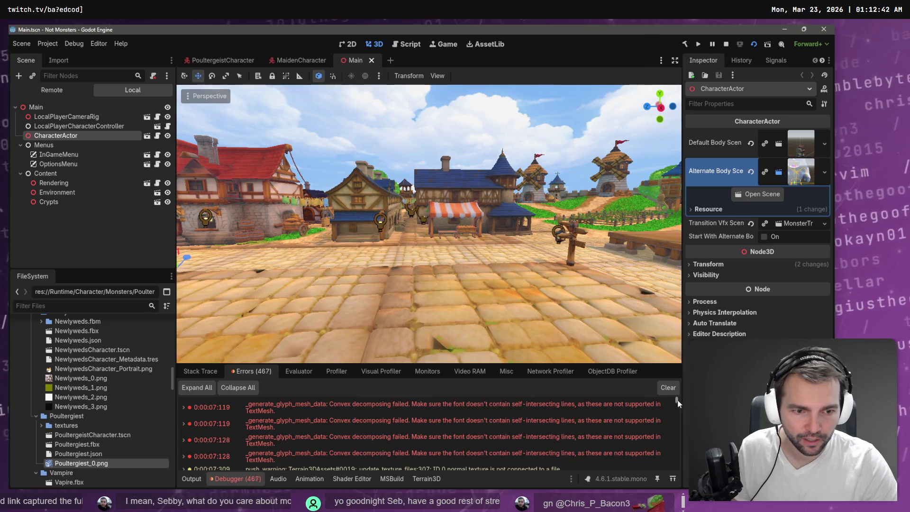
drag(678, 401, 676, 479)
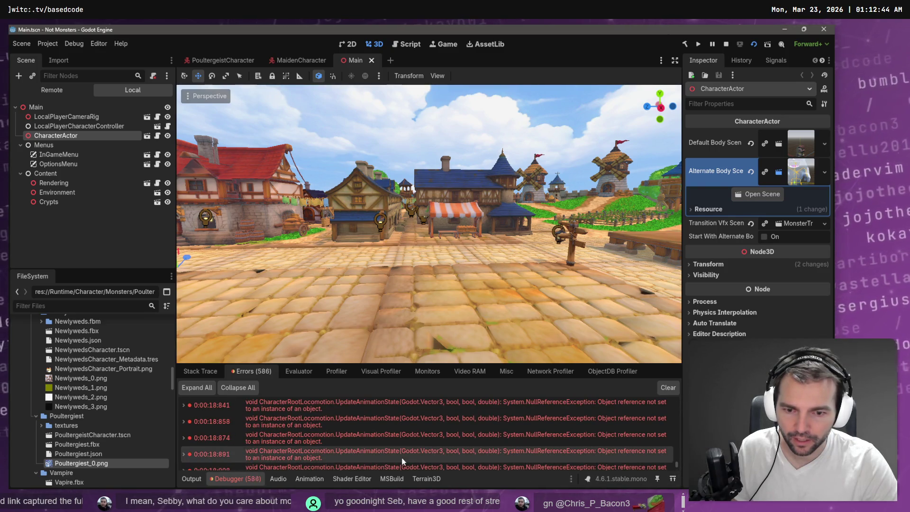
double_click(369, 457)
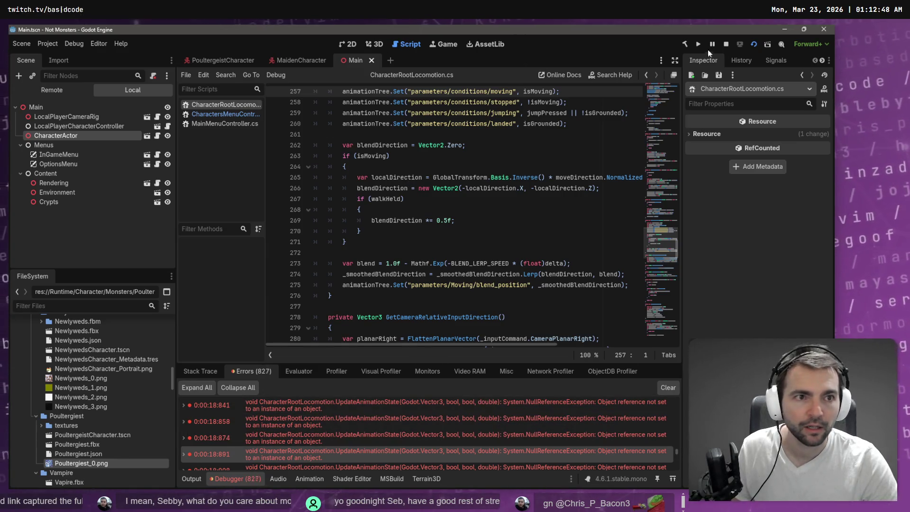
click(725, 47)
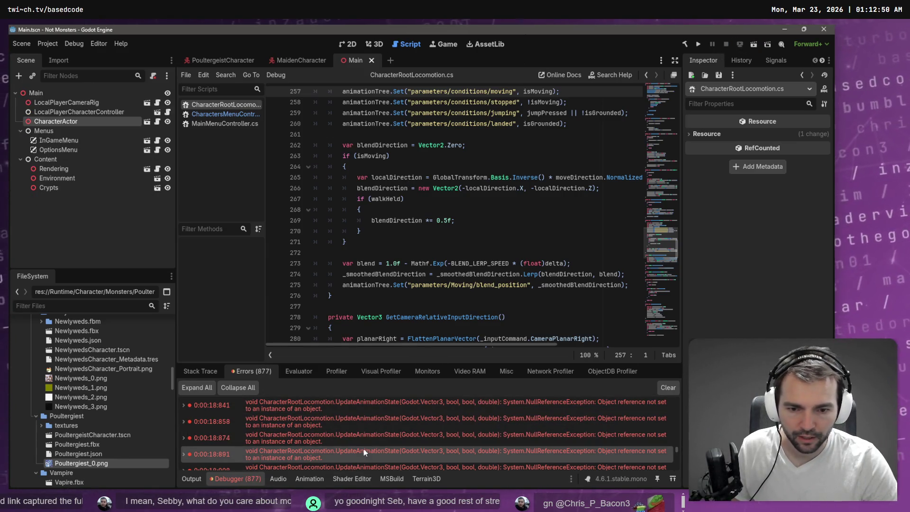
mouse_move(364, 453)
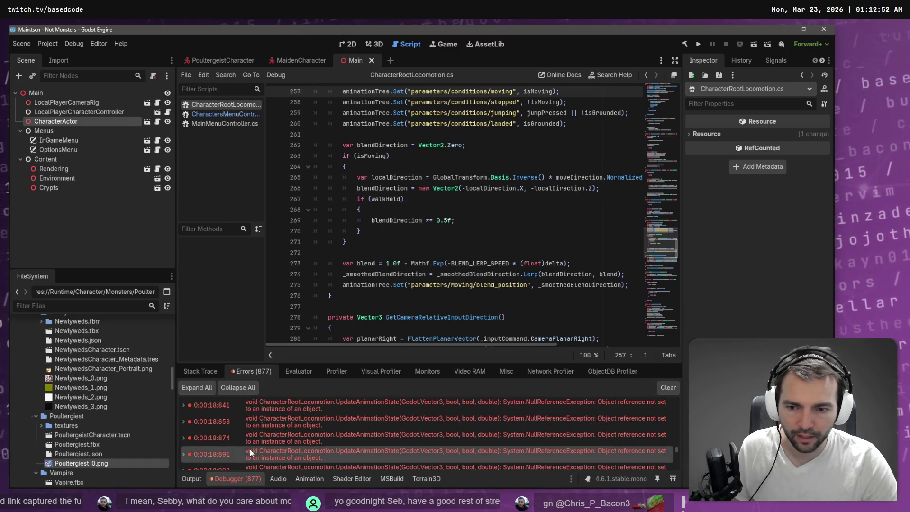
mouse_move(289, 432)
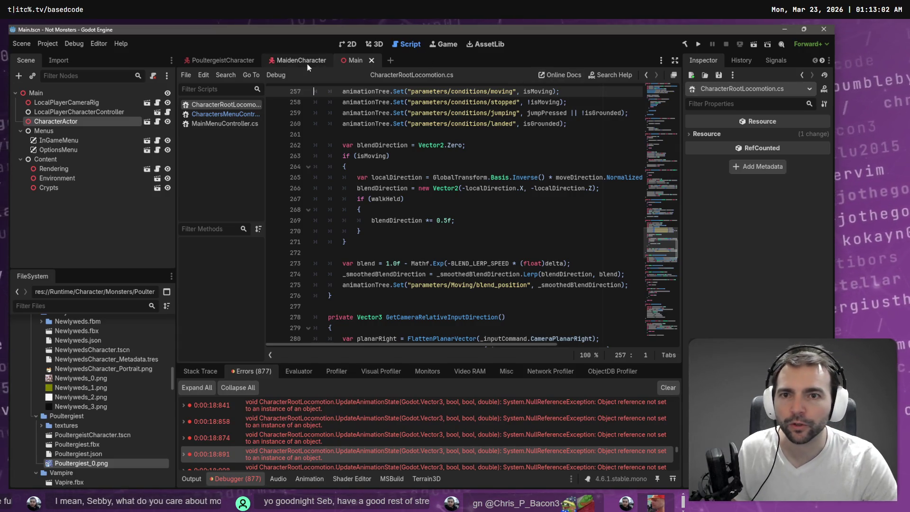
click(226, 58)
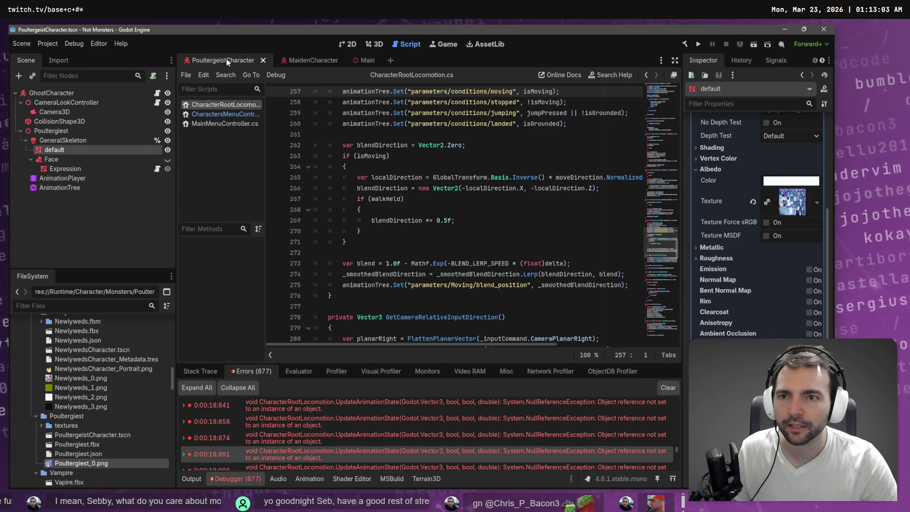
Compare GhostCharacter's empty Metadata slot with MaidenCharacter's assigned metadata.
click(49, 93)
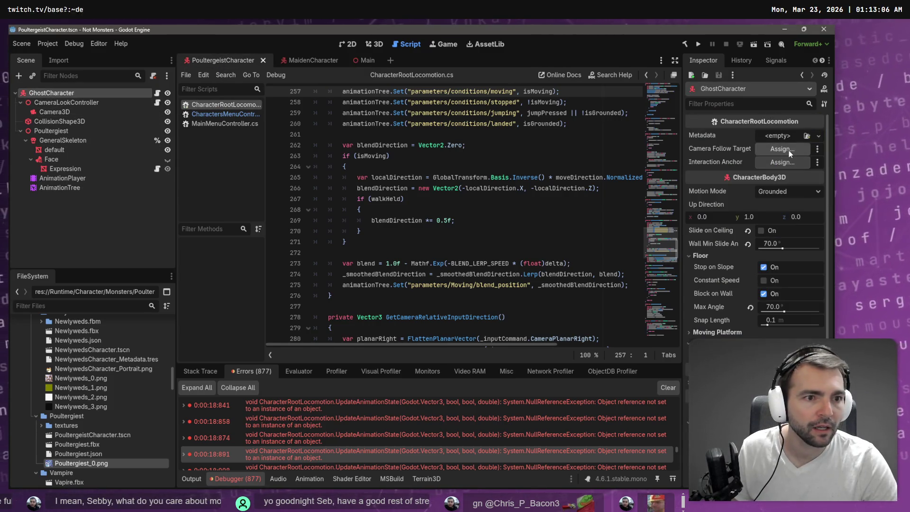
click(316, 61)
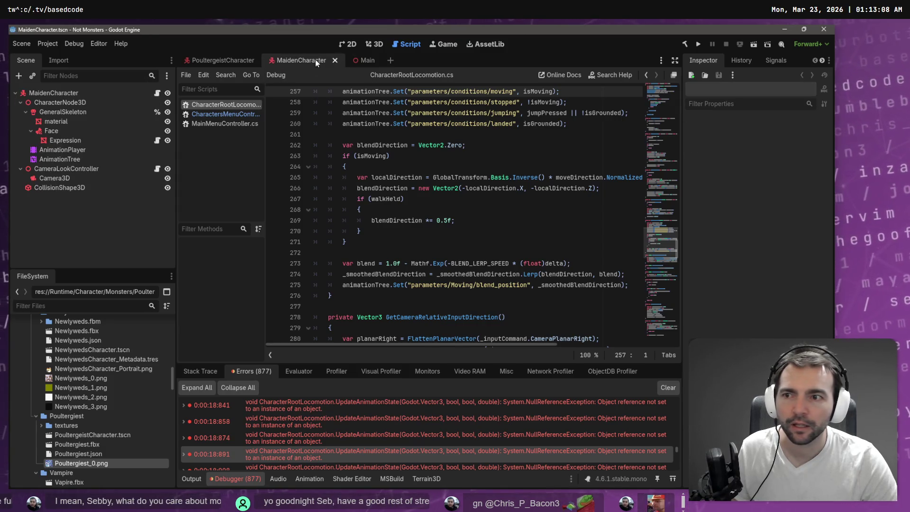
click(85, 92)
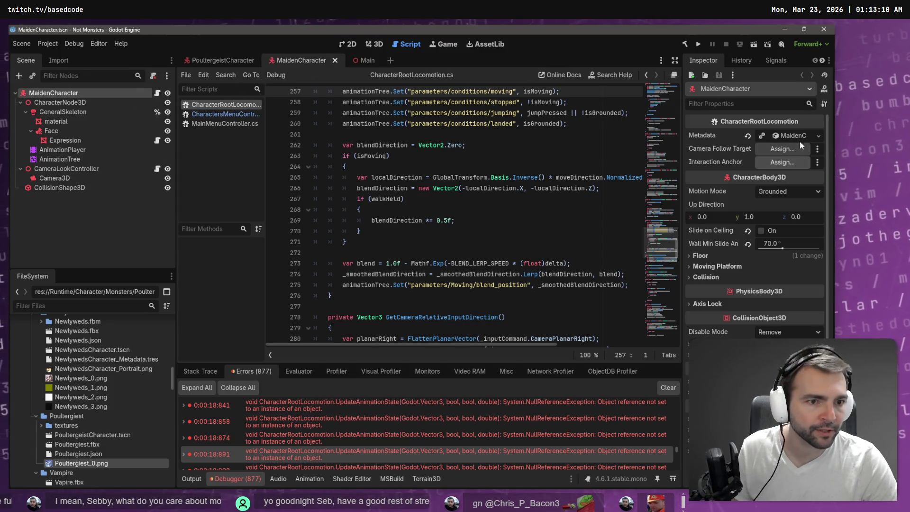
click(241, 61)
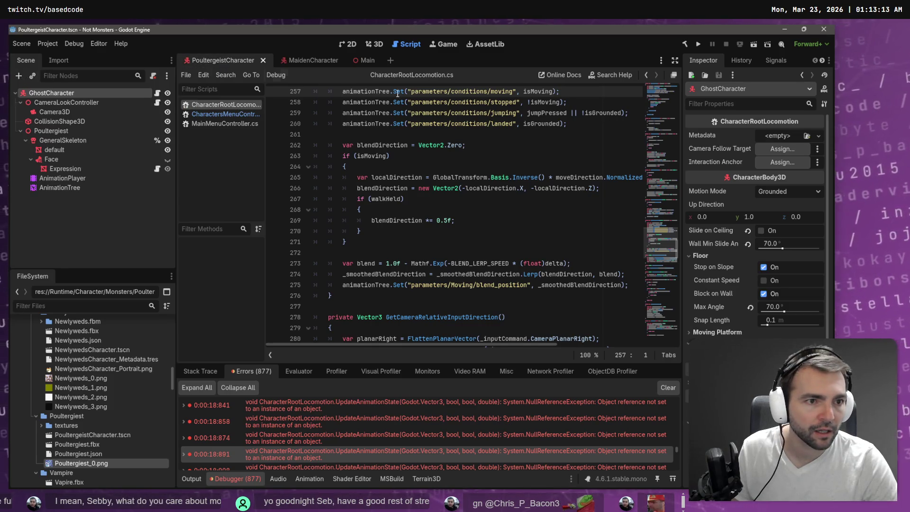
click(817, 137)
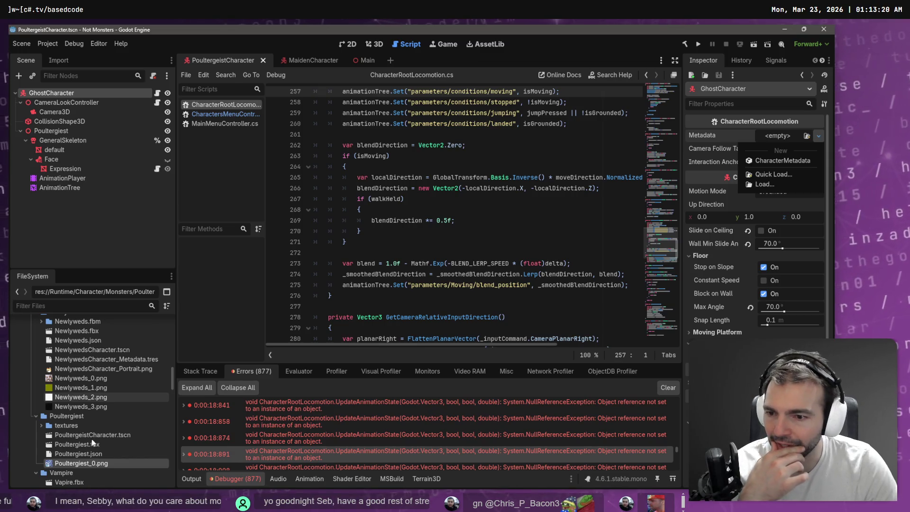
Inspect NewlywedsCharacter_Metadata.tres and its file options, then clear the debugger error list.
click(113, 359)
click(113, 359)
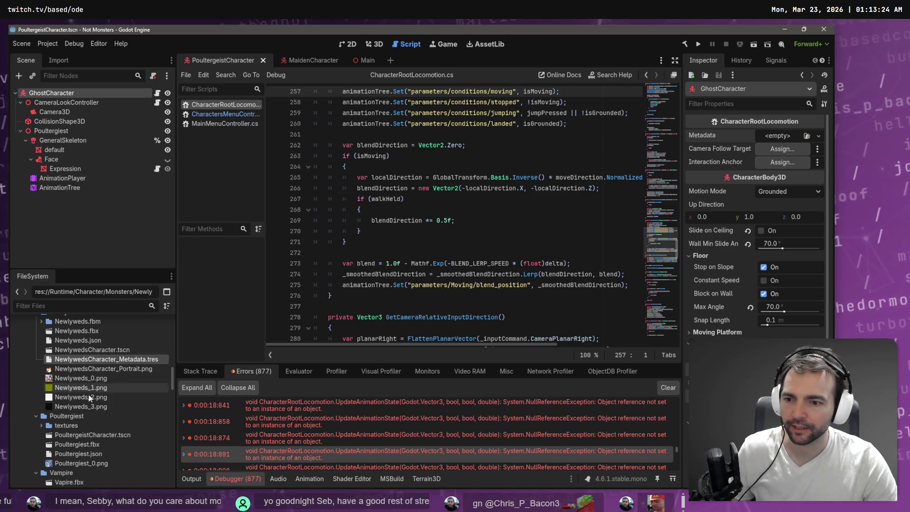
click(79, 417)
key(ctrl+v)
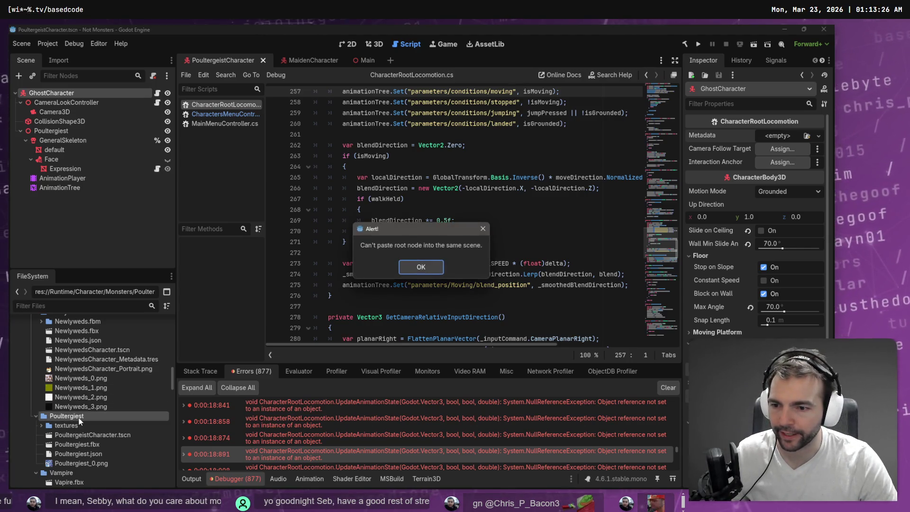
click(421, 268)
click(110, 359)
right_click(110, 359)
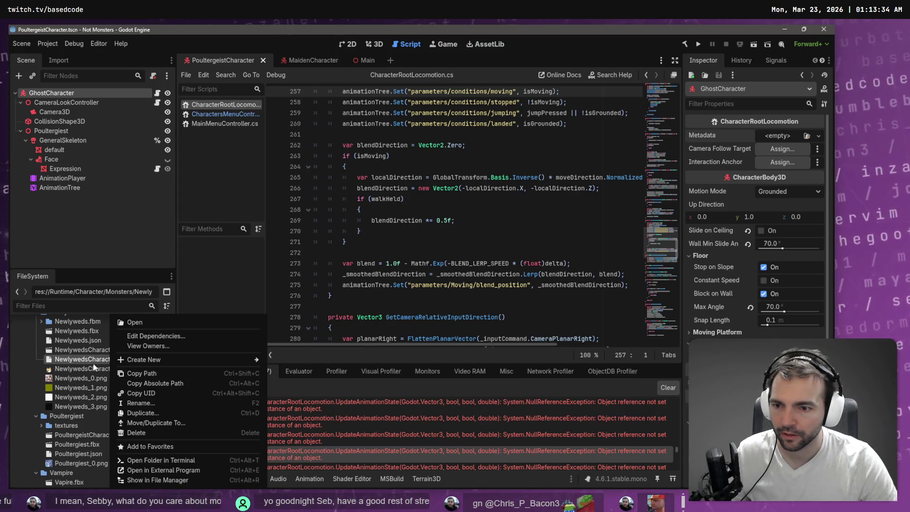
click(86, 351)
click(86, 351)
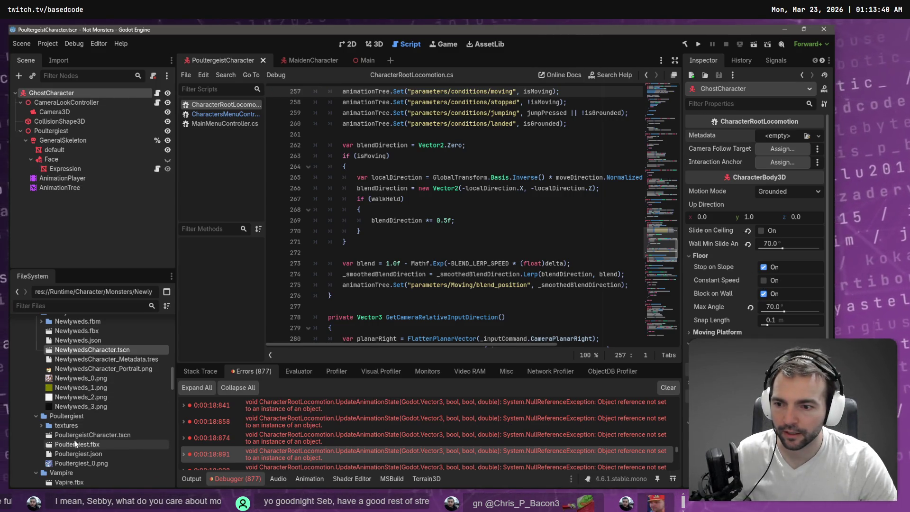
click(79, 362)
right_click(95, 360)
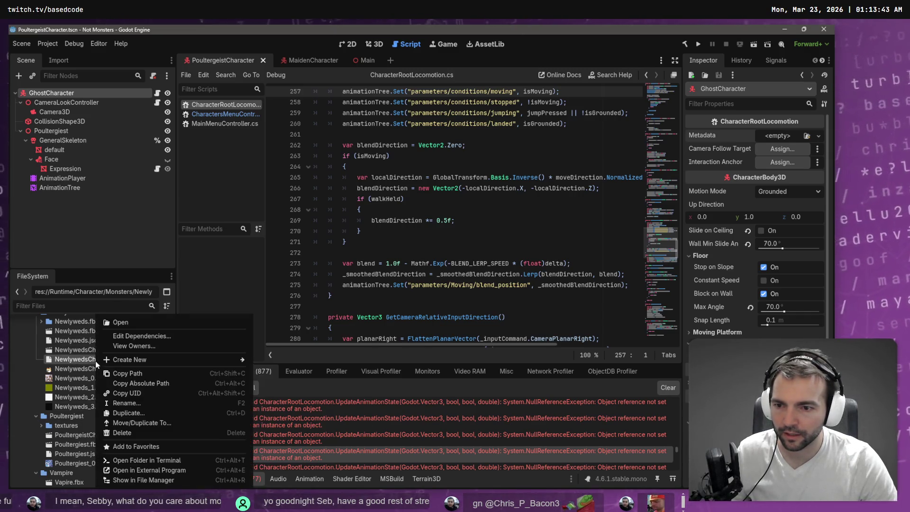
click(127, 375)
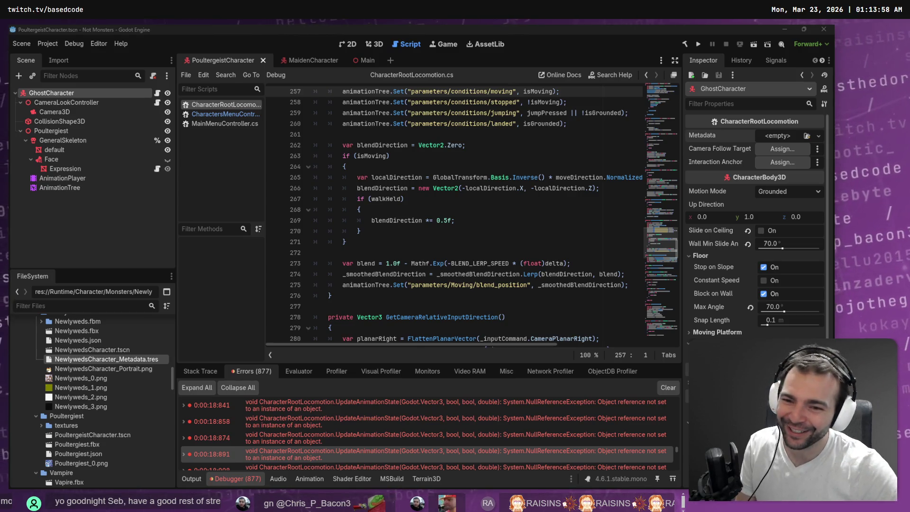
click(672, 391)
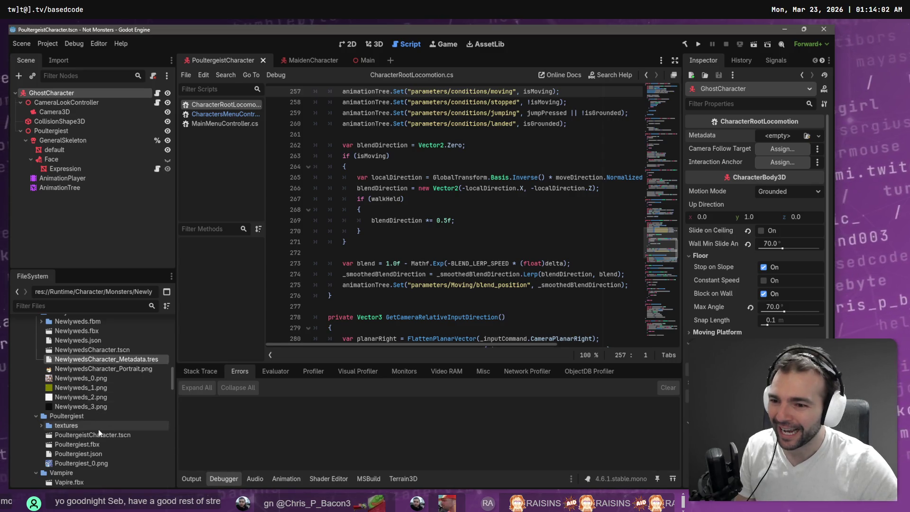
right_click(86, 423)
click(63, 418)
right_click(64, 418)
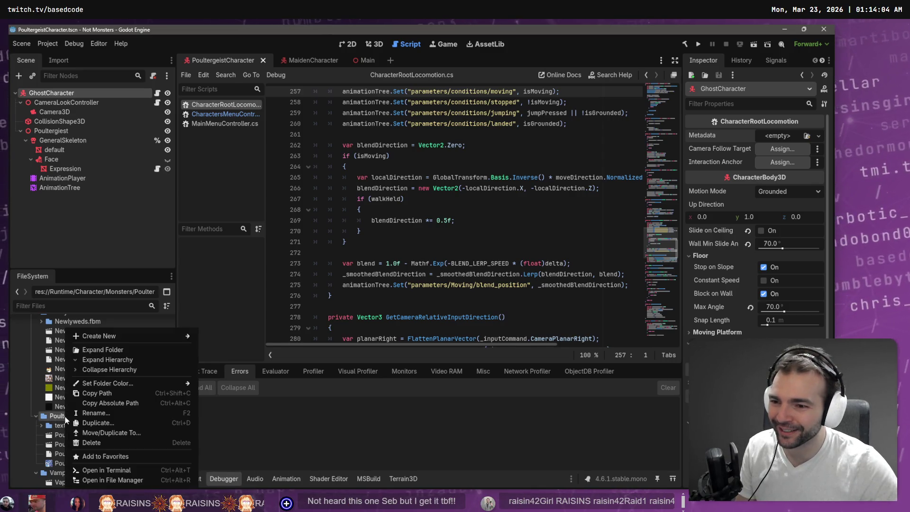
mouse_move(160, 342)
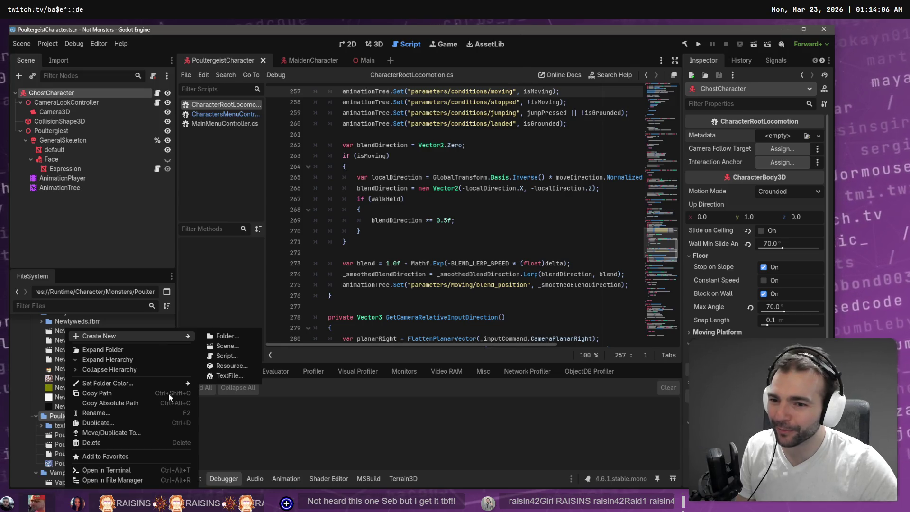
click(220, 365)
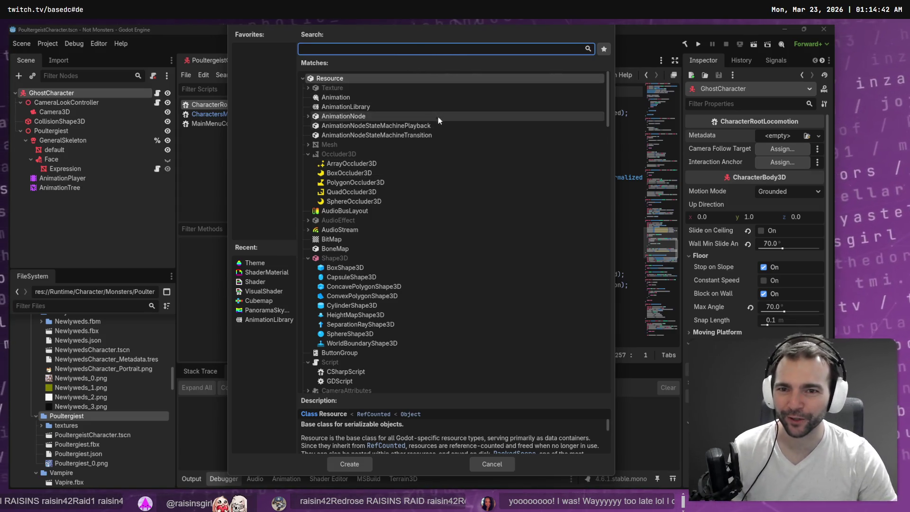
scroll(384, 97, down, 5)
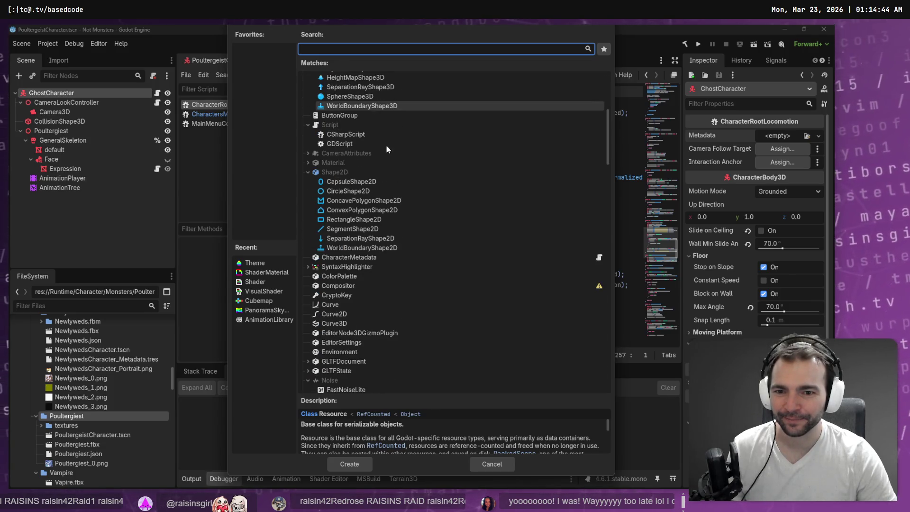
text(tres)
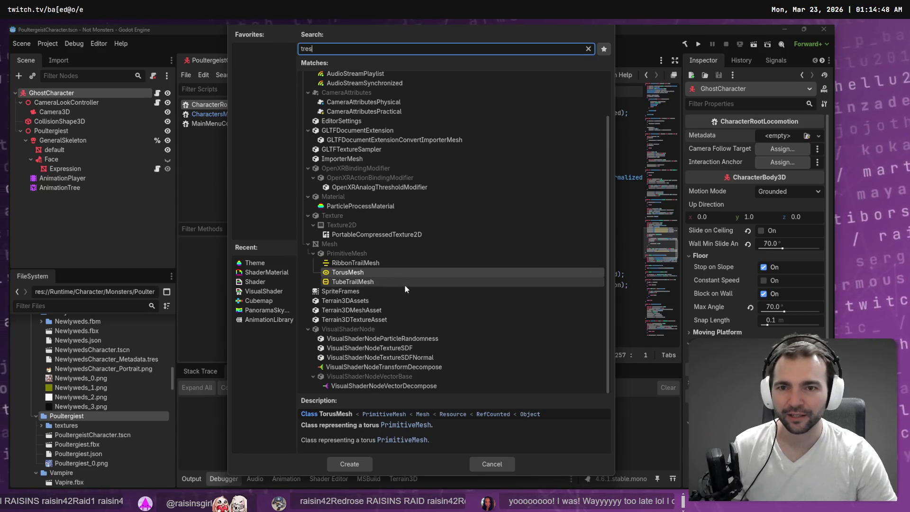
scroll(405, 285, up, 2)
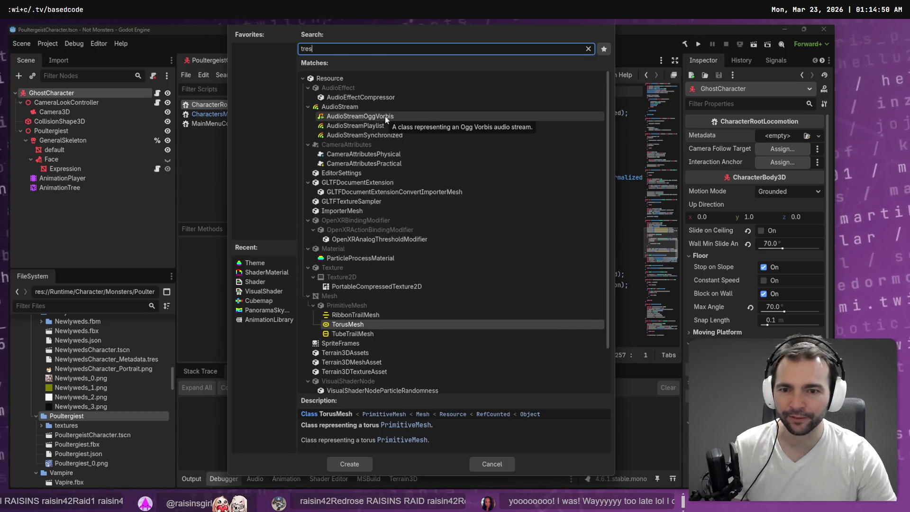
key(Escape)
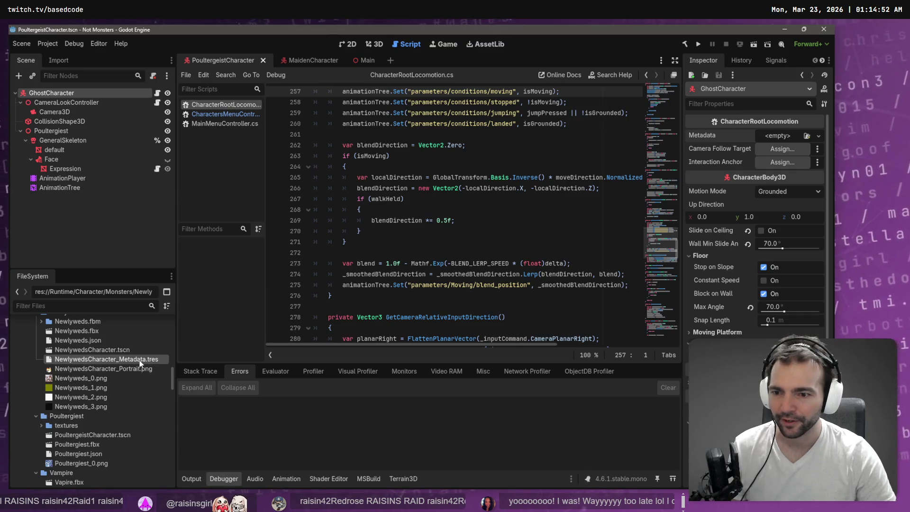
right_click(126, 359)
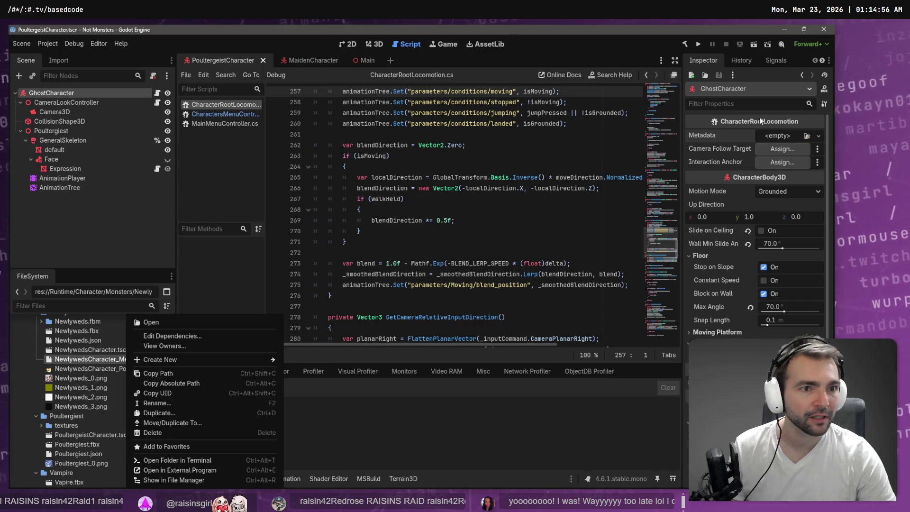
click(729, 62)
click(729, 62)
click(704, 60)
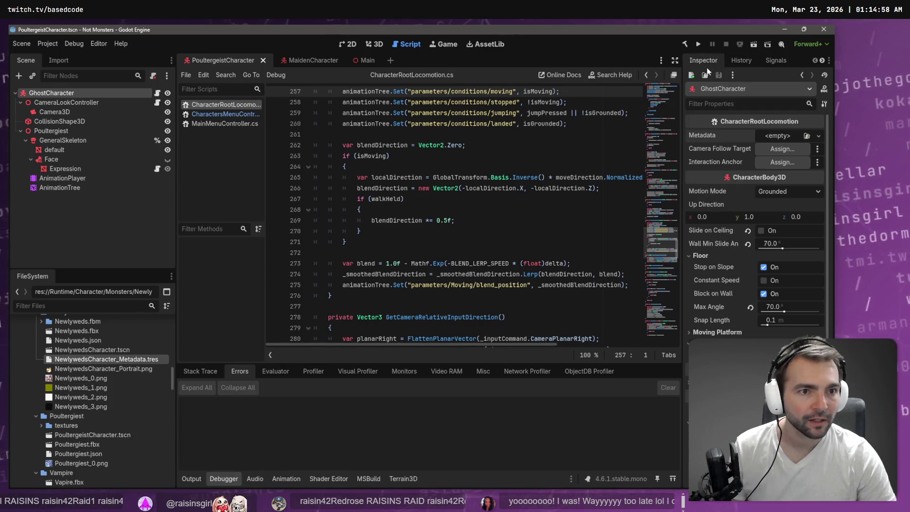
double_click(87, 353)
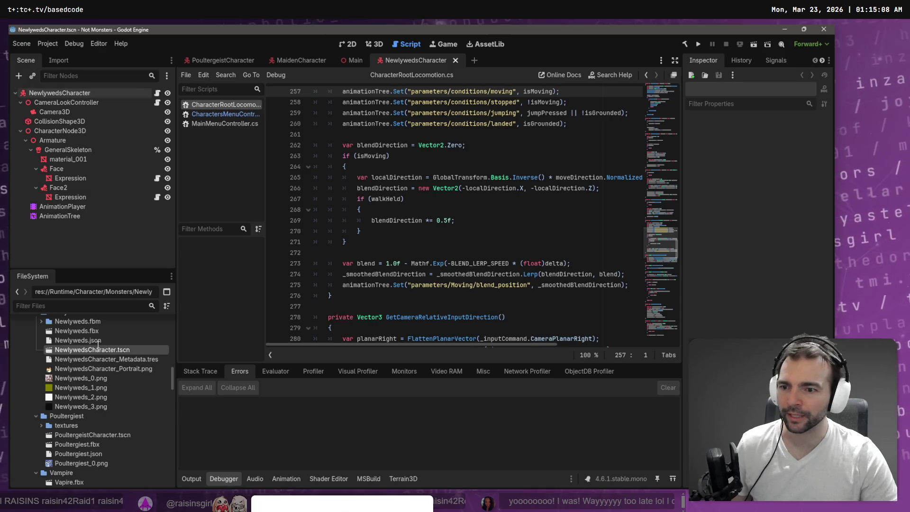
click(110, 360)
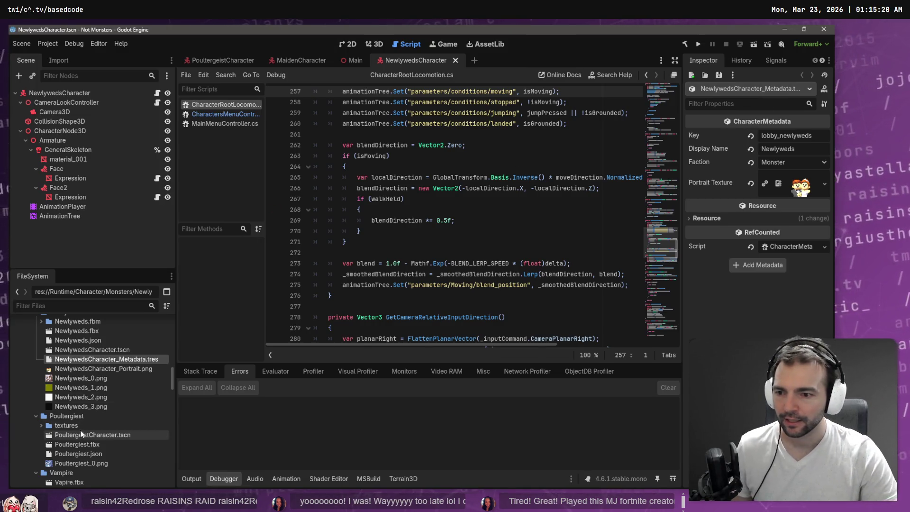
Create a CharacterMetadata resource in the Poultergiest folder by searching 'MetaData'.
right_click(81, 417)
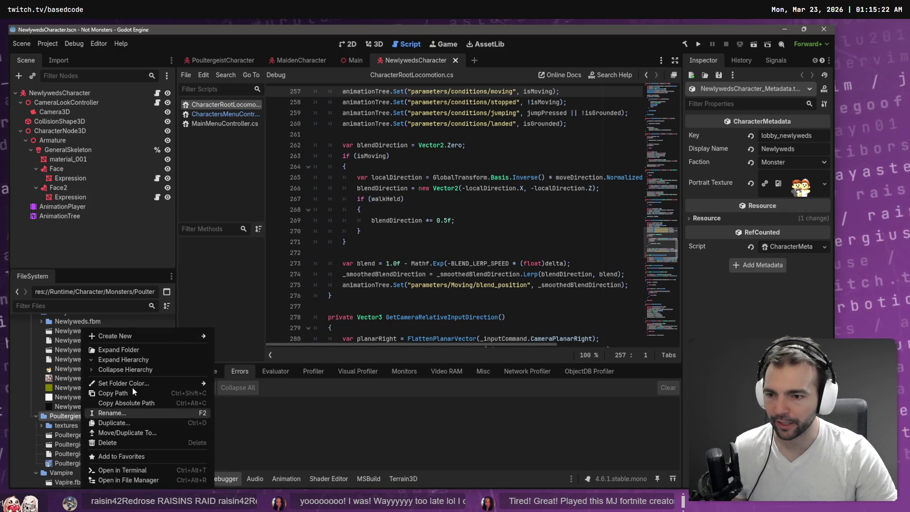
mouse_move(185, 337)
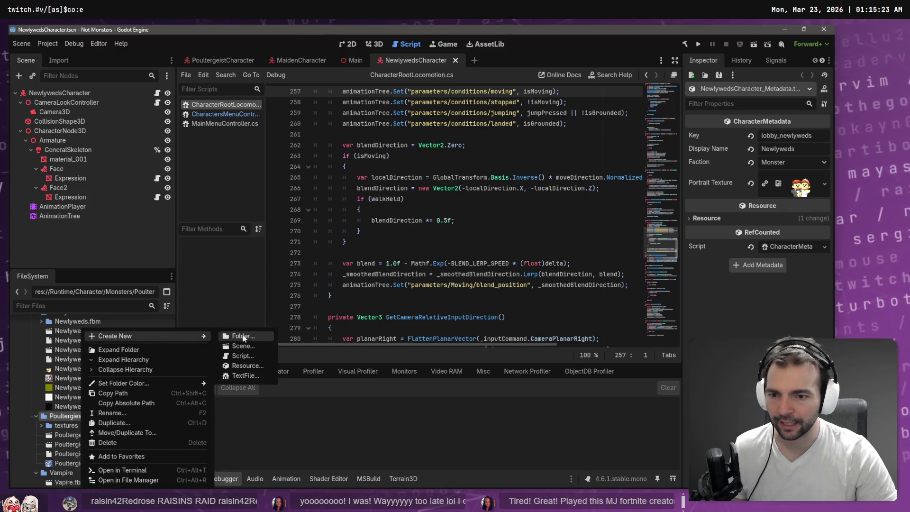
click(251, 365)
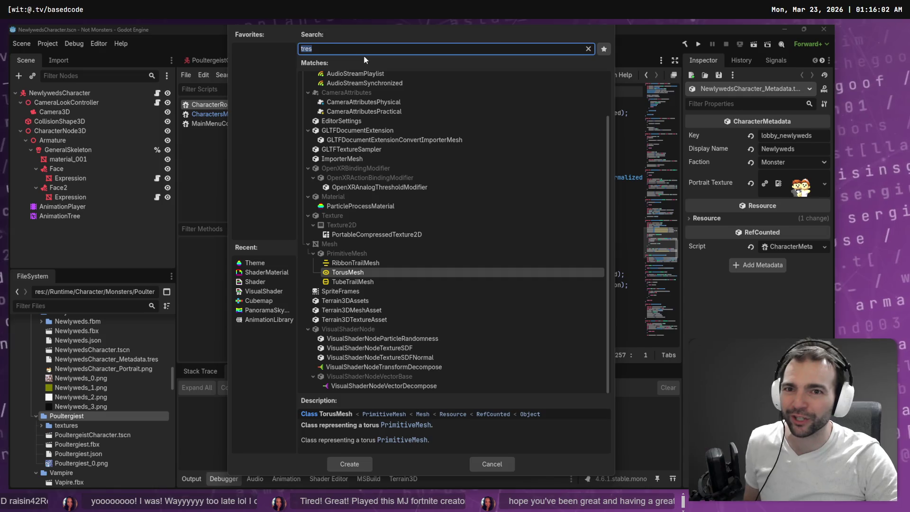
text(GeneralSkeleton)
key(ctrl+a)
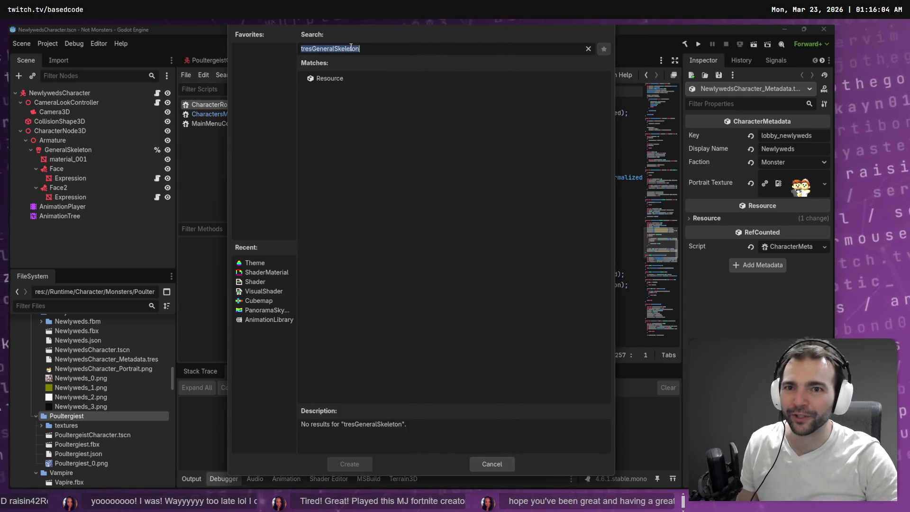
key(BackSpace)
text(Cha)
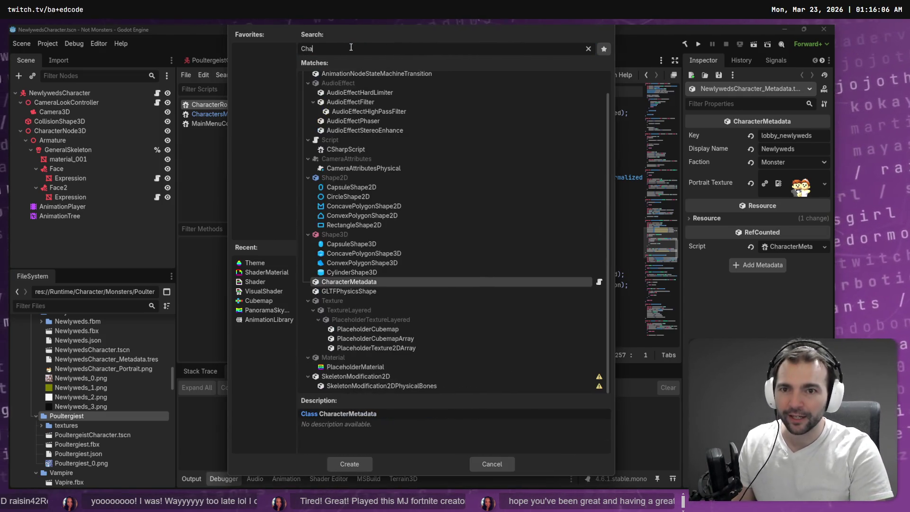
key(BackSpace)
key(BackSpace)
key(BackSpace)
text(MetaData)
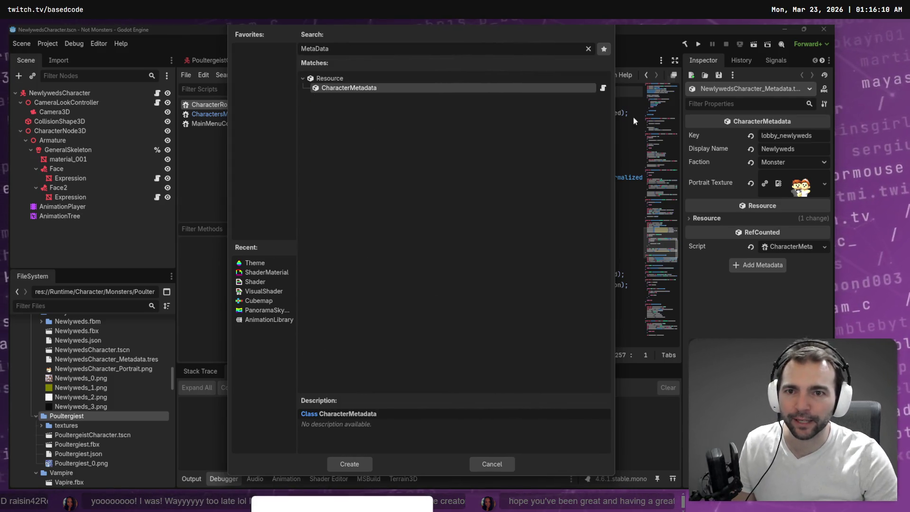
double_click(360, 87)
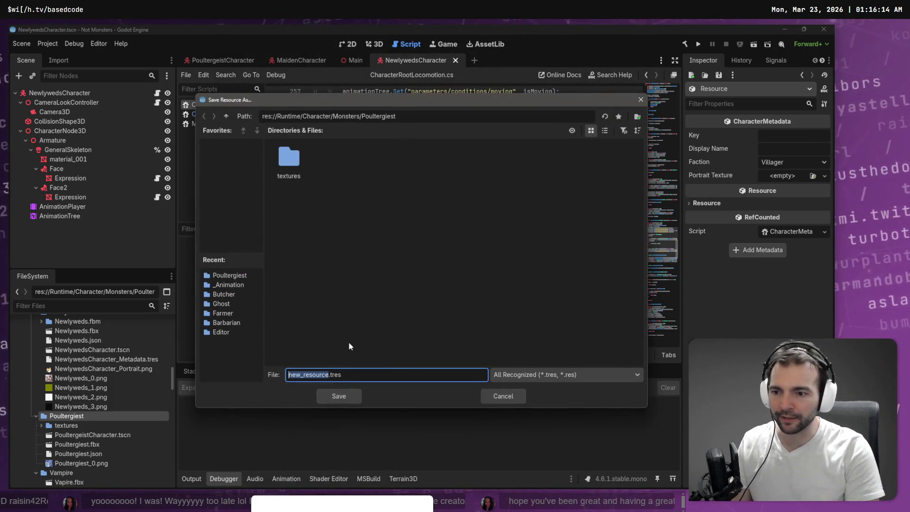
Enter PoultergiestCharacter_Metadata as the file name and confirm the save.
text(Poulter)
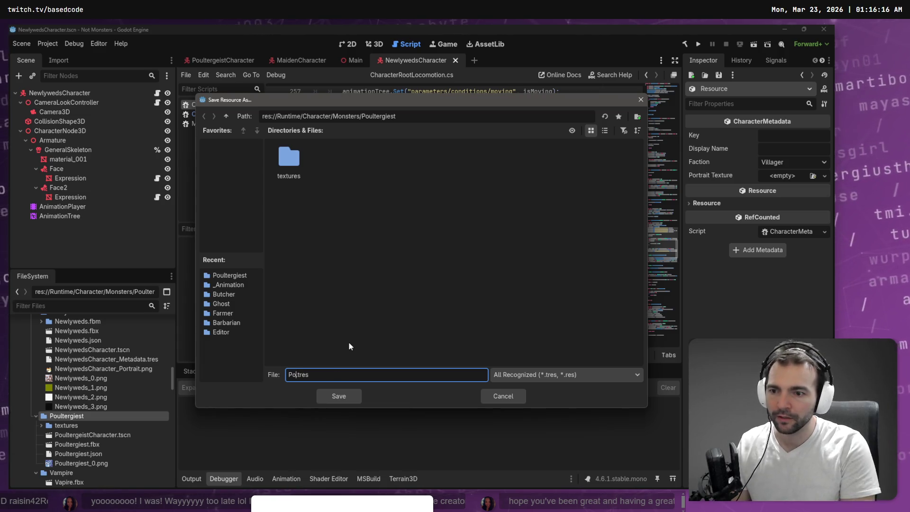
text(geist)
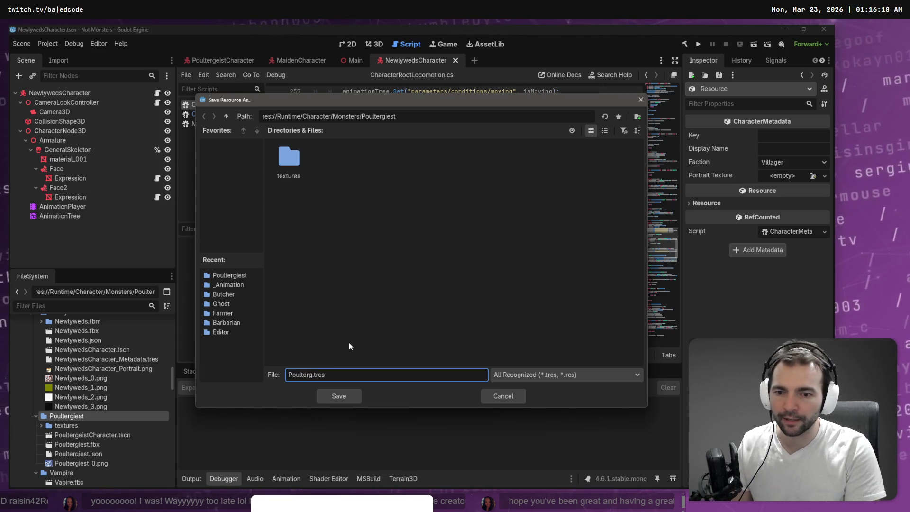
key(ctrl+BackSpace)
text(Poulterge)
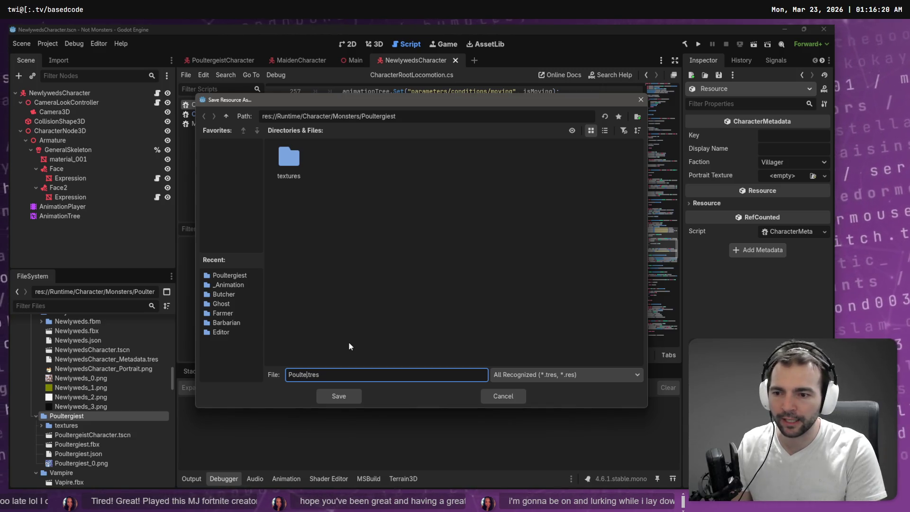
text(i)
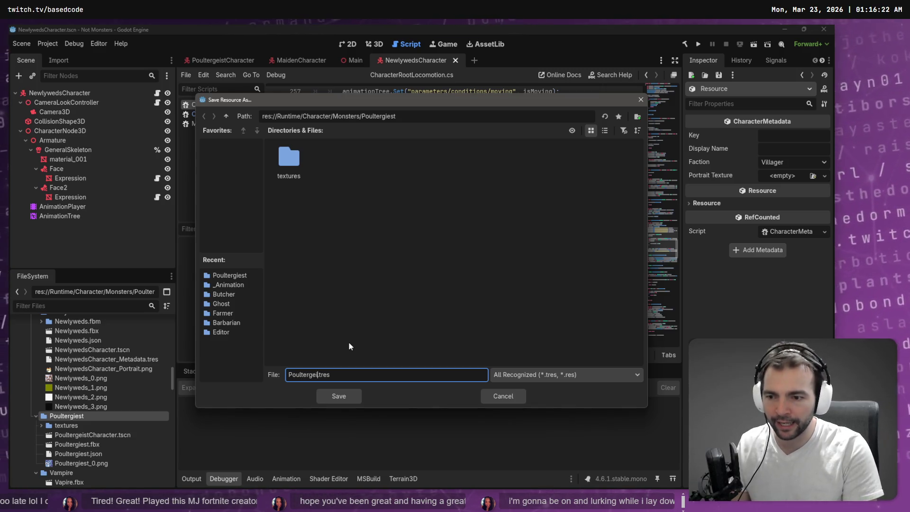
key(BackSpace)
key(BackSpace)
text(iest)
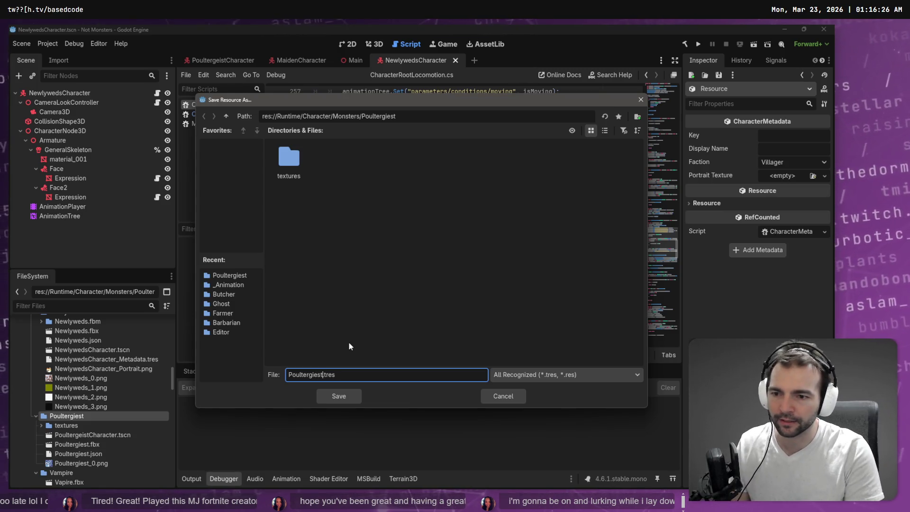
text(Characte)
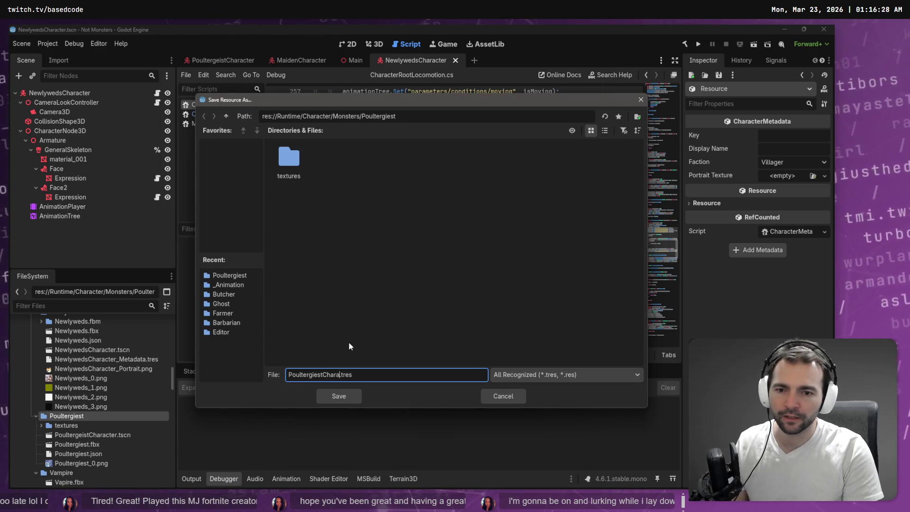
text(r_Metadat)
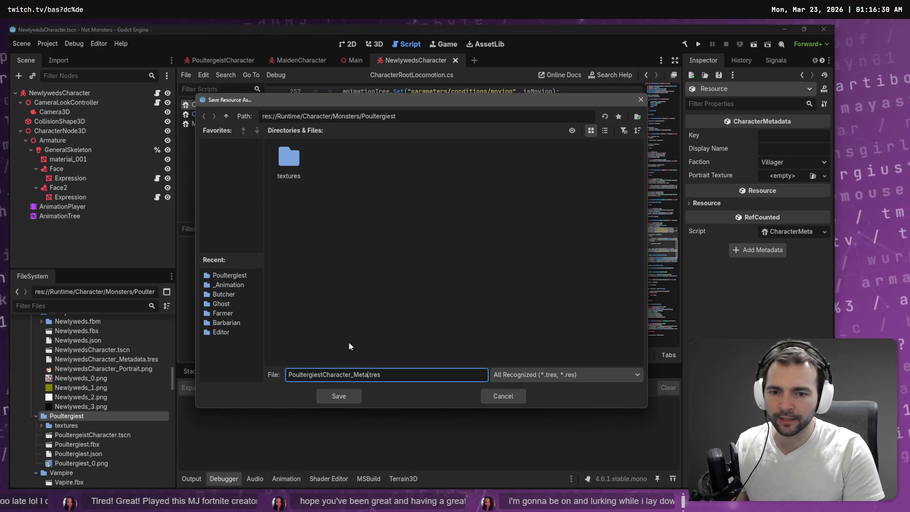
text(a)
key(Return)
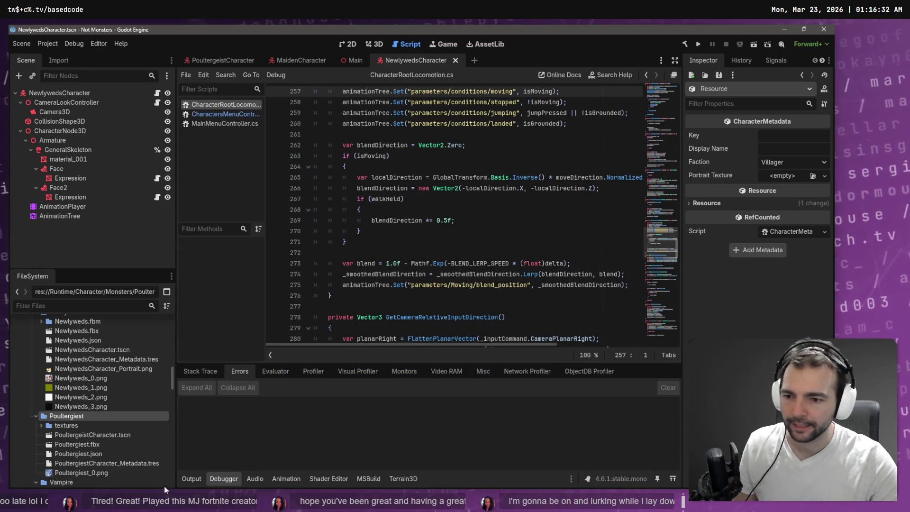
Open PoultergeistCharacter.tscn and drag PoultergiestCharacter_Metadata.tres onto GhostCharacter's Metadata slot.
click(141, 462)
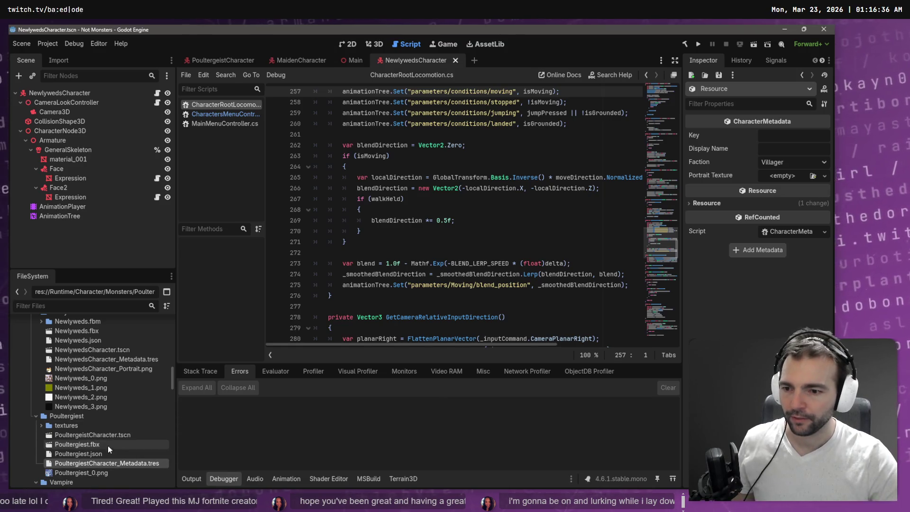
click(89, 435)
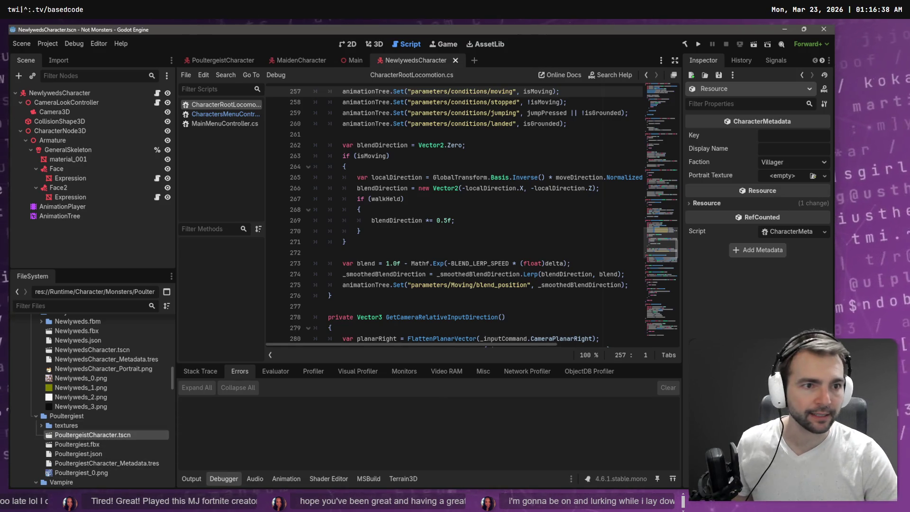
double_click(91, 434)
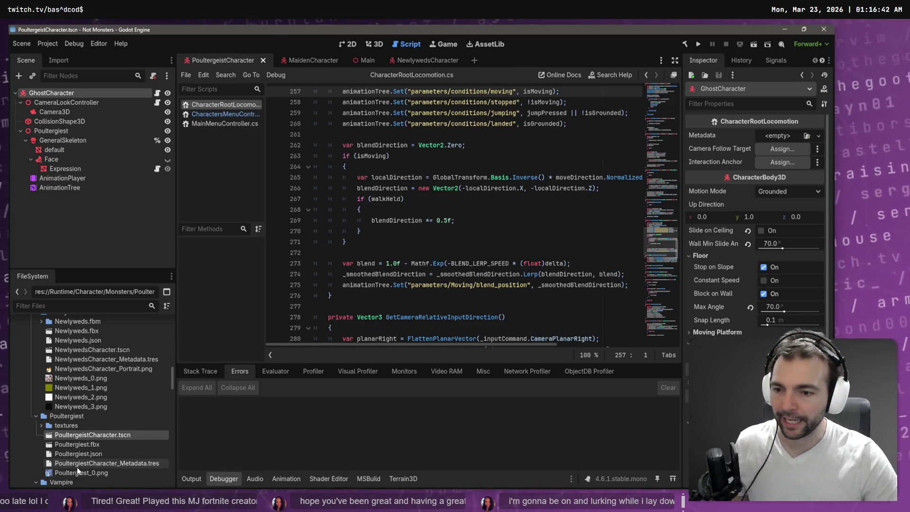
click(92, 464)
drag(92, 465, 772, 134)
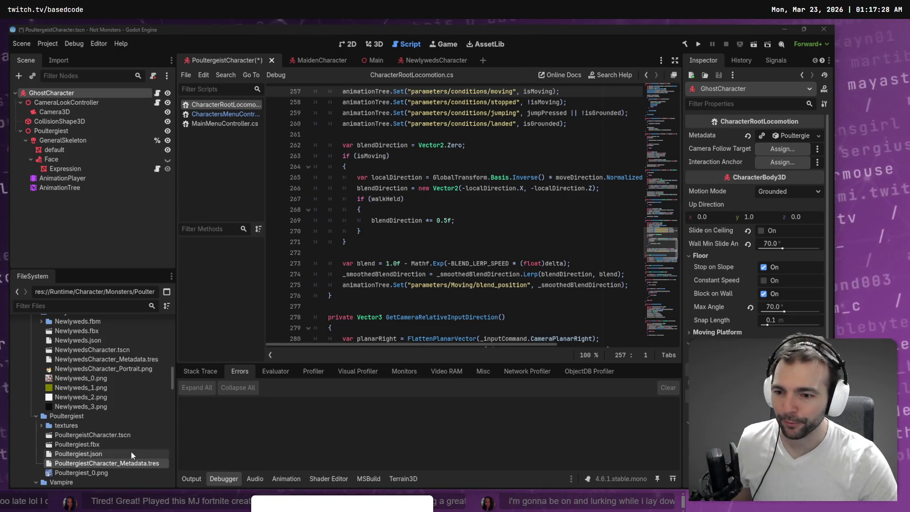
Rename the metadata file to PoultergeistCharacter_Metadata.tres, then select AnimationPlayer and AnimationTree.
scroll(120, 453, down, 1)
click(112, 415)
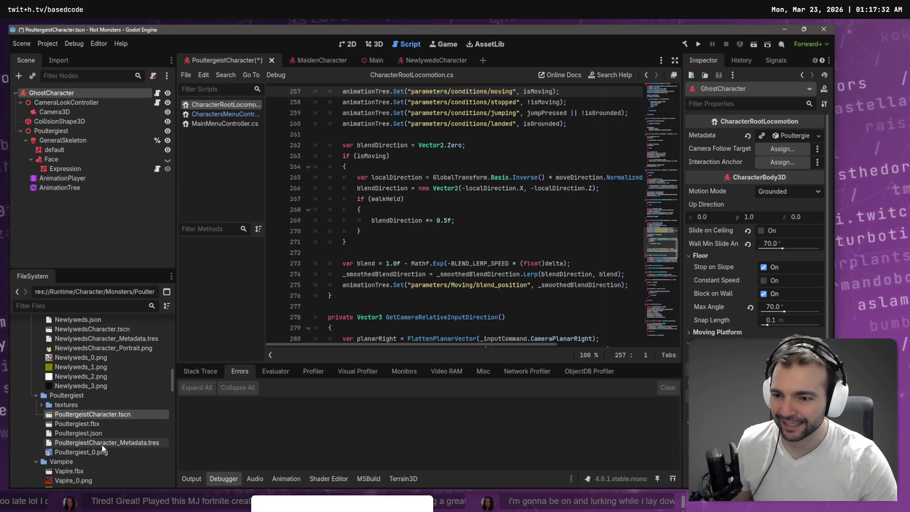
click(102, 415)
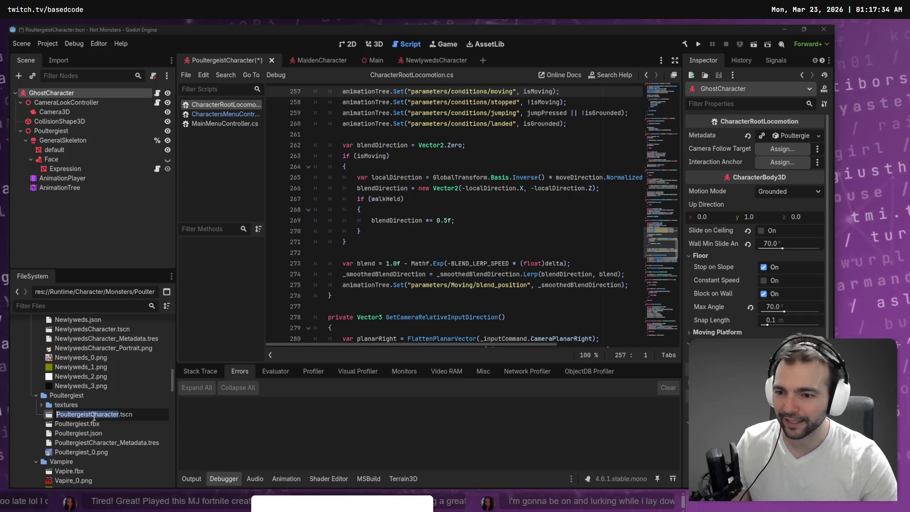
click(94, 443)
click(119, 443)
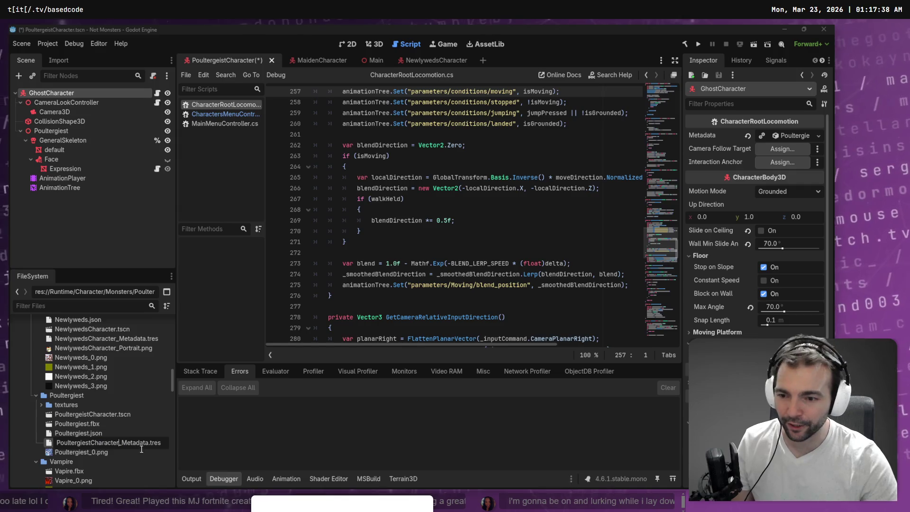
key(shift+Home)
key(ctrl+v)
key(Return)
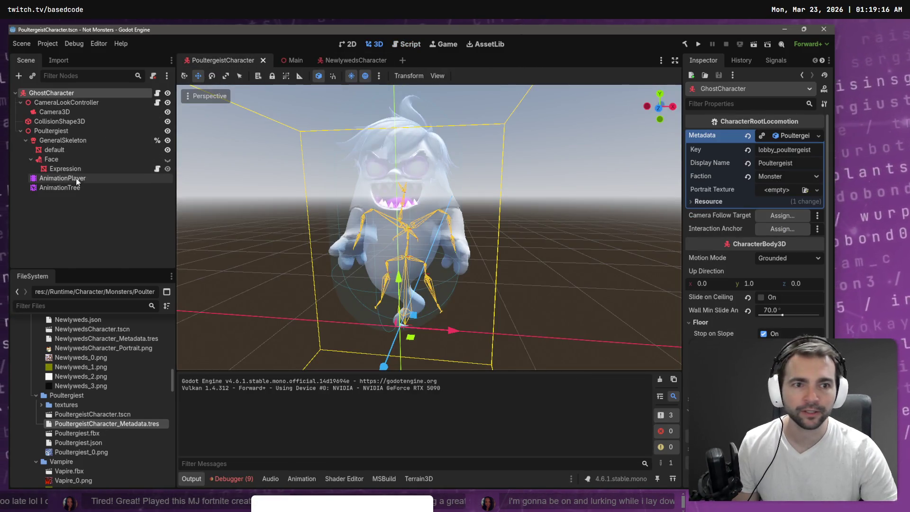
click(76, 179)
click(76, 187)
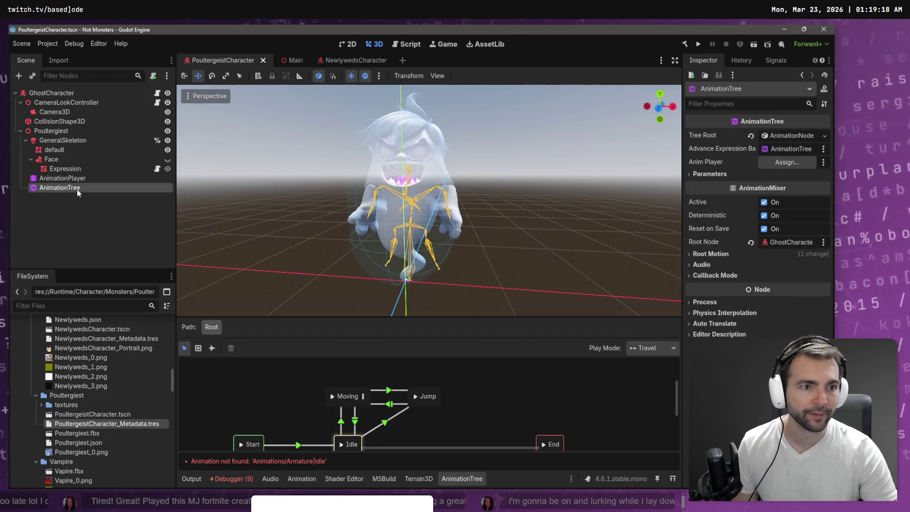
Insert checklist step 11 'Select our Animation Tree' above 'Save the scene.' in the Markdown notes.
key(alt+Tab)
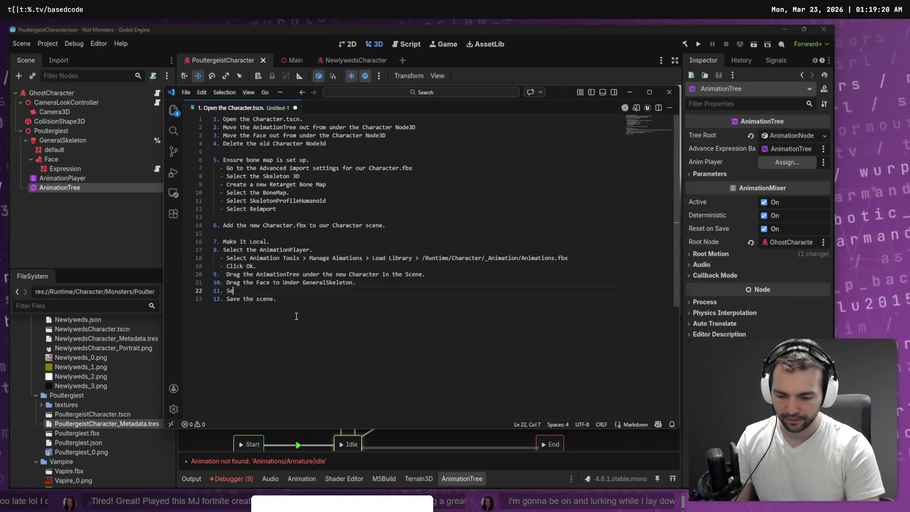
text(lect our ANimatio)
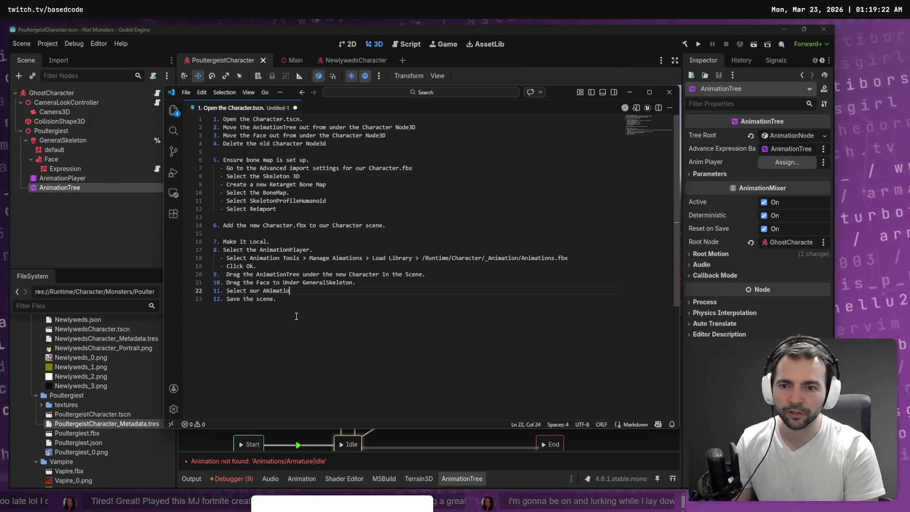
key(BackSpace)
key(BackSpace)
key(BackSpace)
text(nimatio)
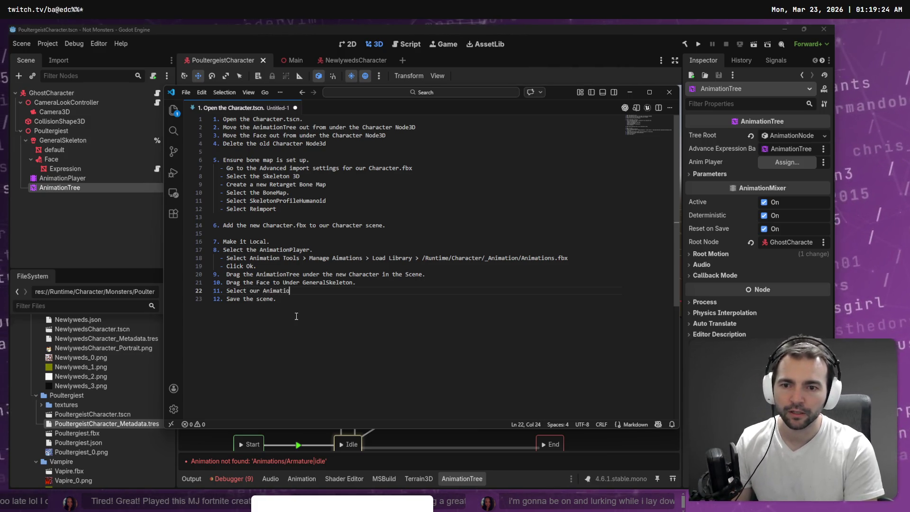
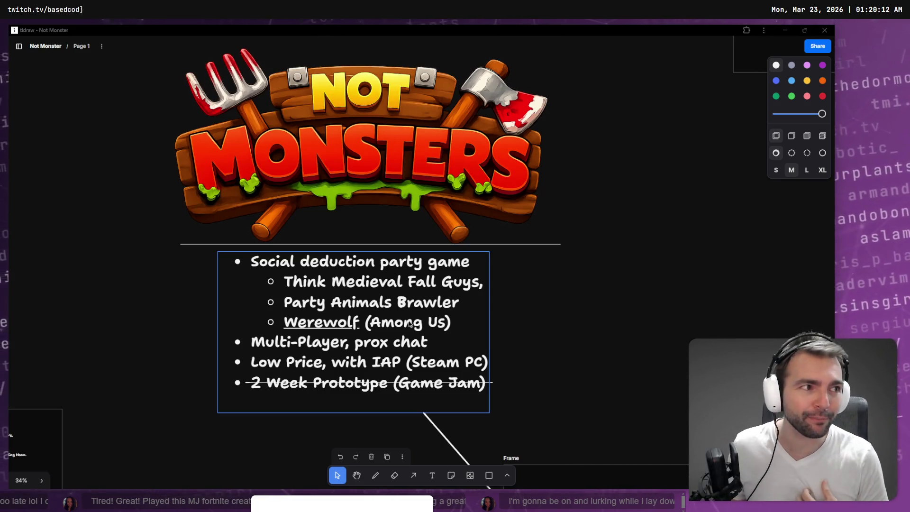
Switch to the Main town scene and fly the camera down the street.
key(alt+Tab)
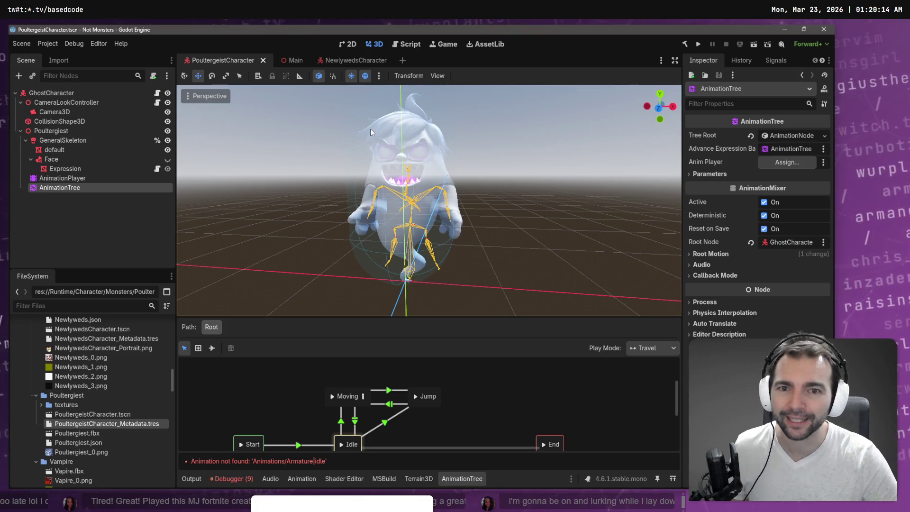
click(288, 59)
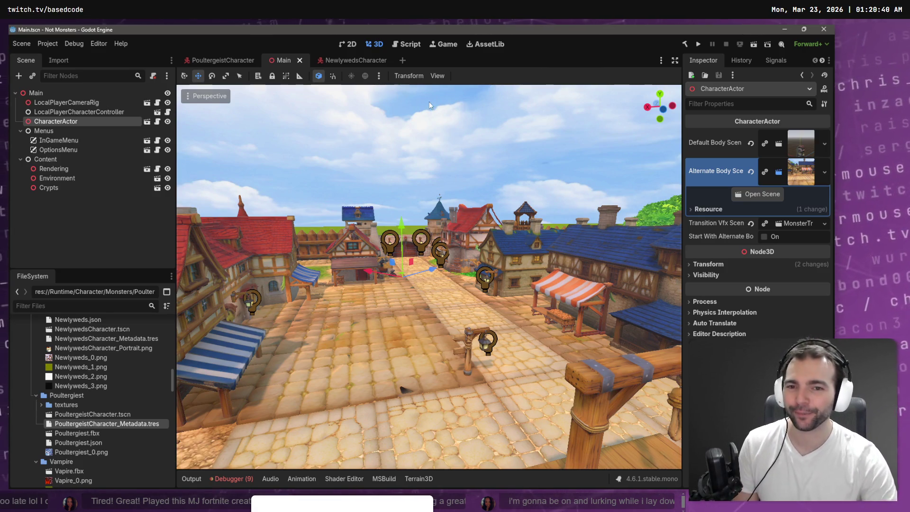
key(w)
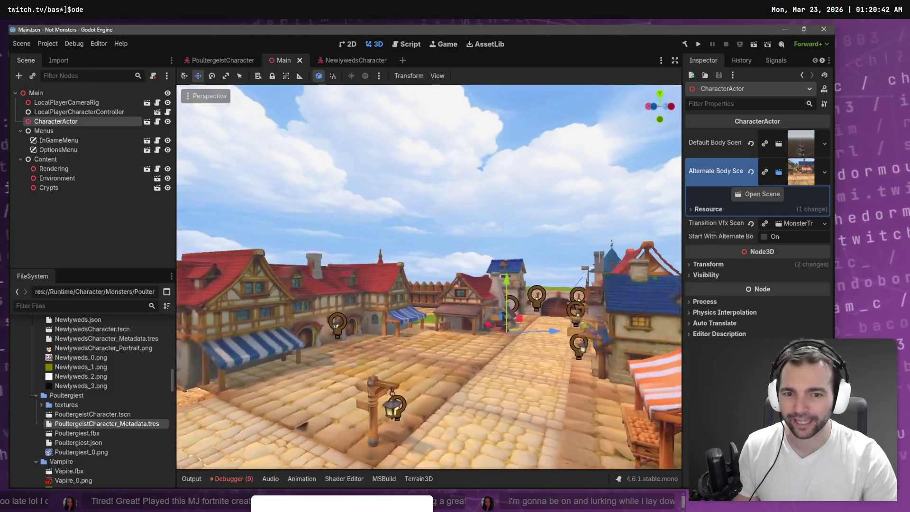
key(w)
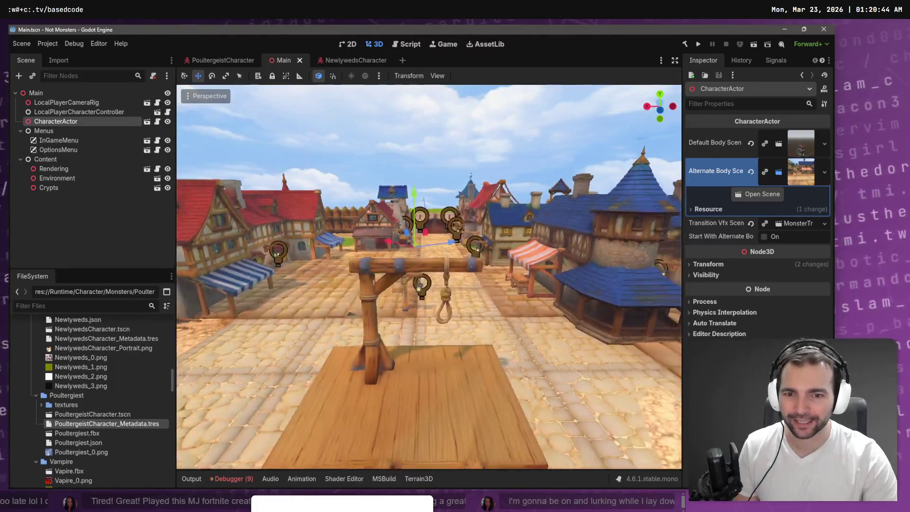
key(w)
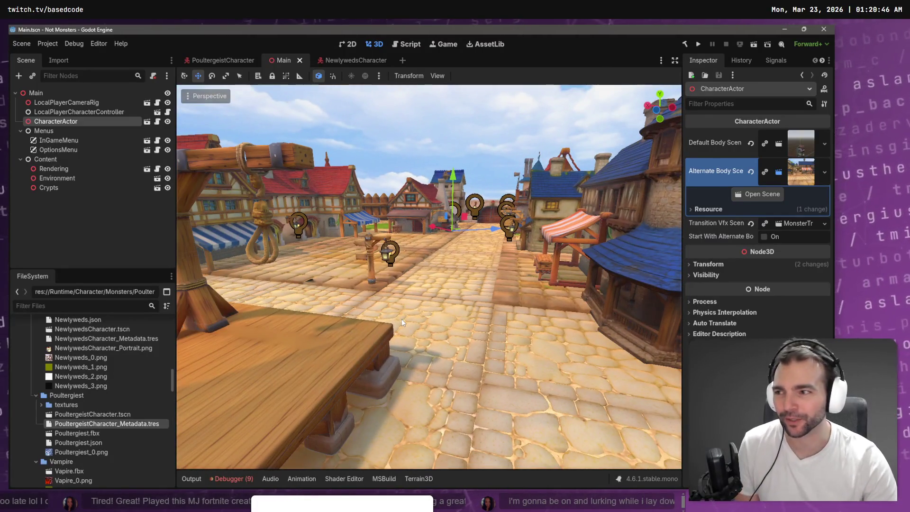
key(alt+Tab)
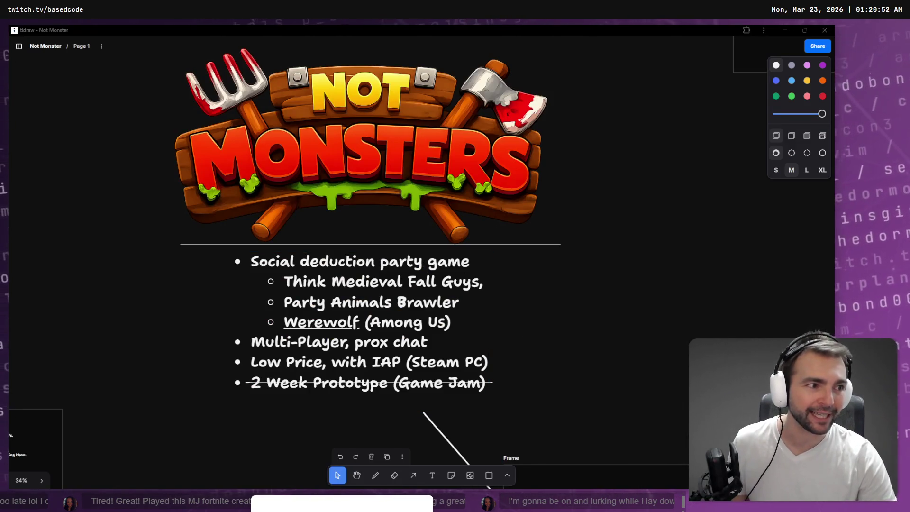
Open CharacterPortraitBatchGenerator.tscn, tick Run Generation, and show the Output log.
key(alt+Tab)
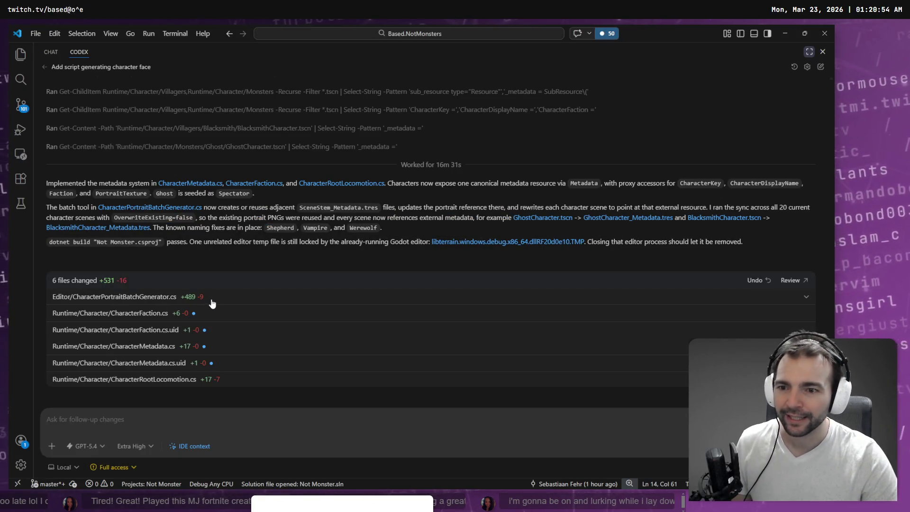
key(alt+Tab)
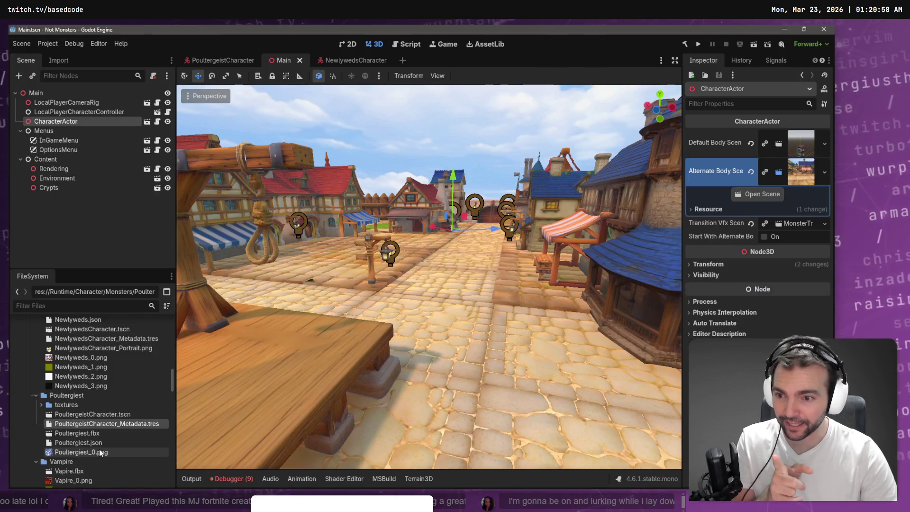
scroll(119, 405, up, 5)
scroll(122, 404, up, 10)
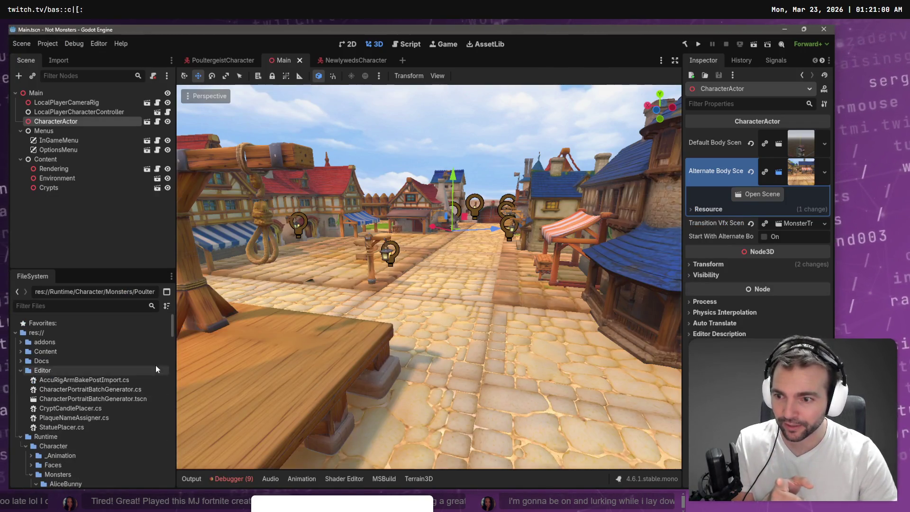
double_click(65, 398)
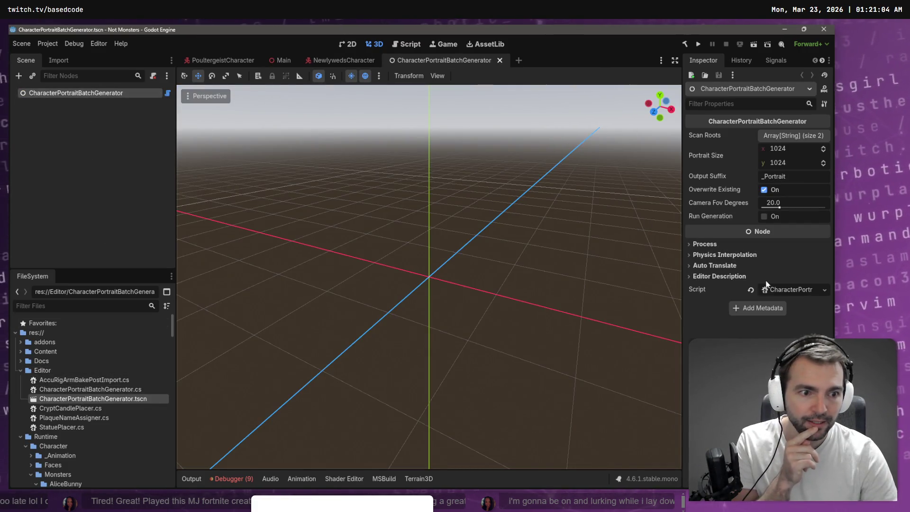
click(764, 217)
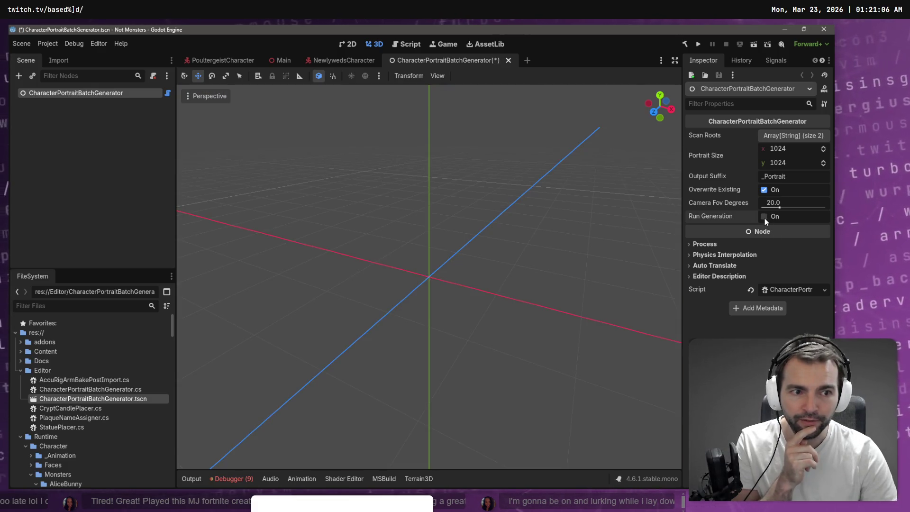
click(197, 478)
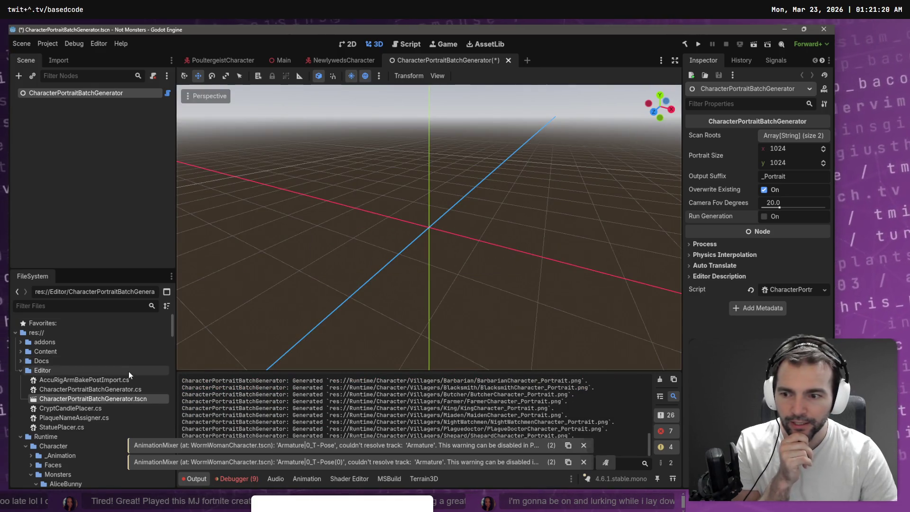
Preview the generated Cyclops portrait and the Ghost_0.png and Ghost portrait images.
scroll(129, 371, down, 5)
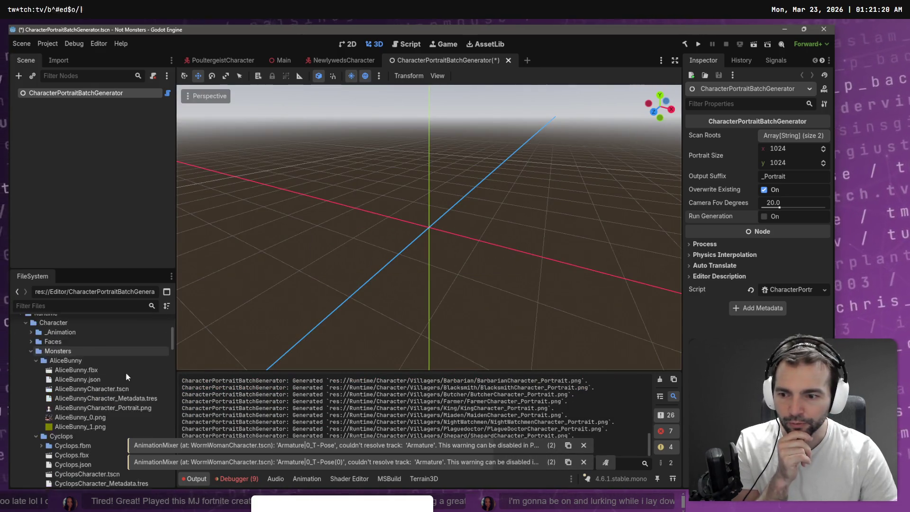
click(103, 306)
scroll(78, 360, down, 2)
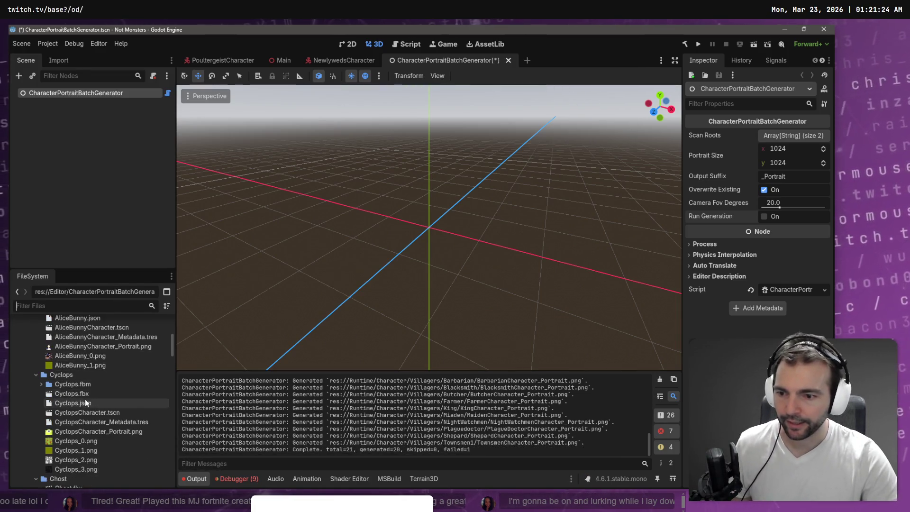
click(92, 430)
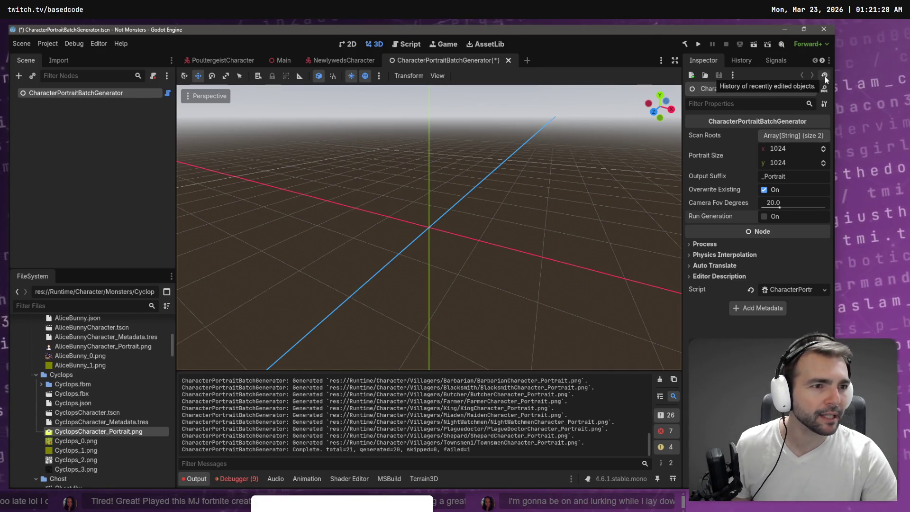
double_click(109, 432)
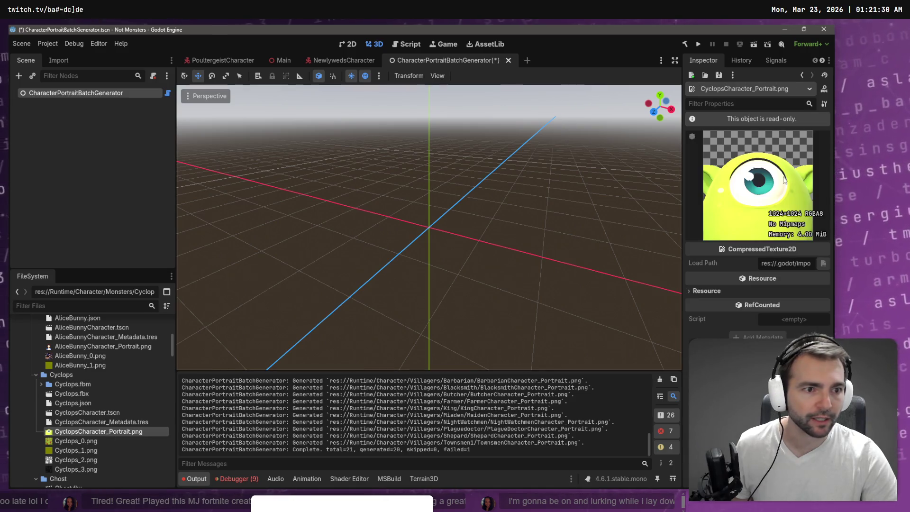
scroll(90, 402, down, 5)
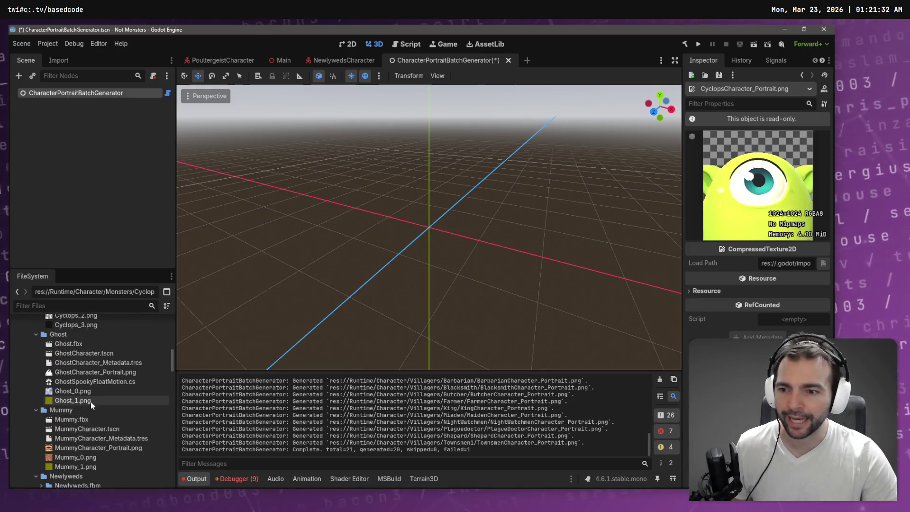
click(91, 391)
double_click(91, 391)
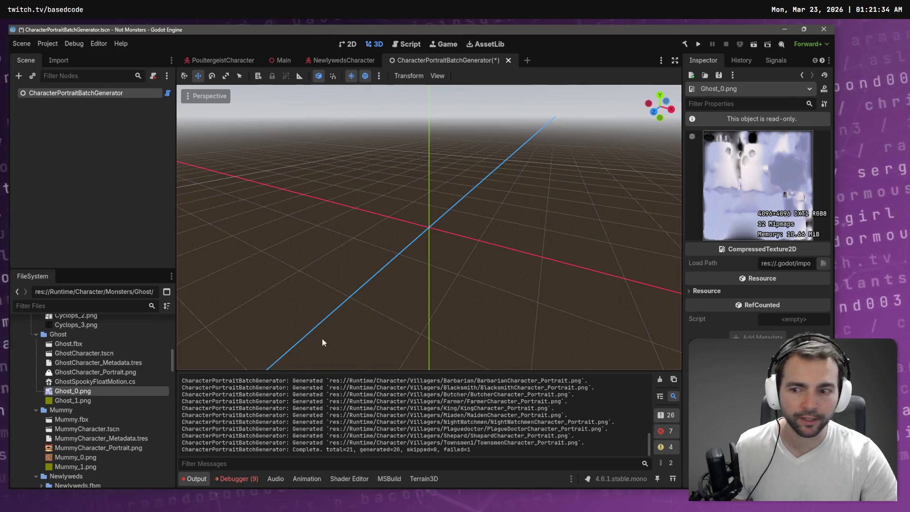
double_click(114, 373)
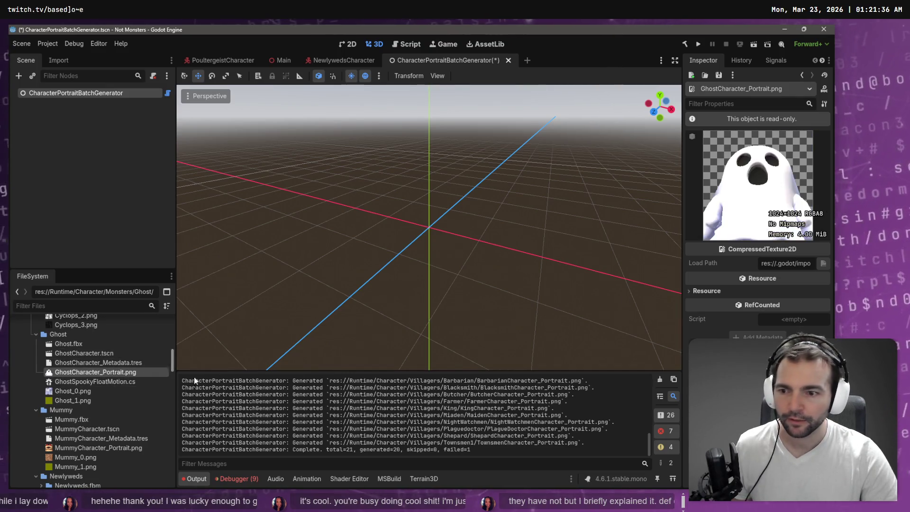
Preview the generated Mummy, Newlyweds, Poultergeist and Vampsffy portraits.
scroll(98, 408, down, 3)
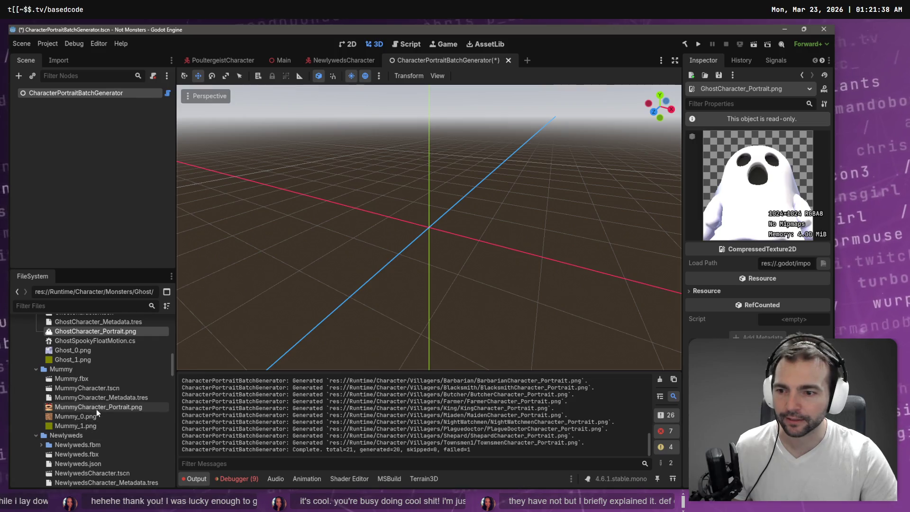
click(98, 407)
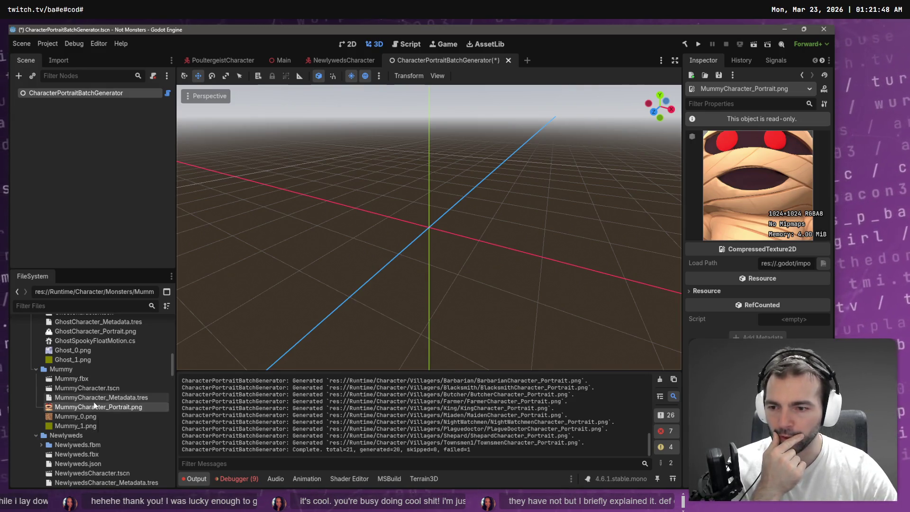
scroll(95, 438, down, 5)
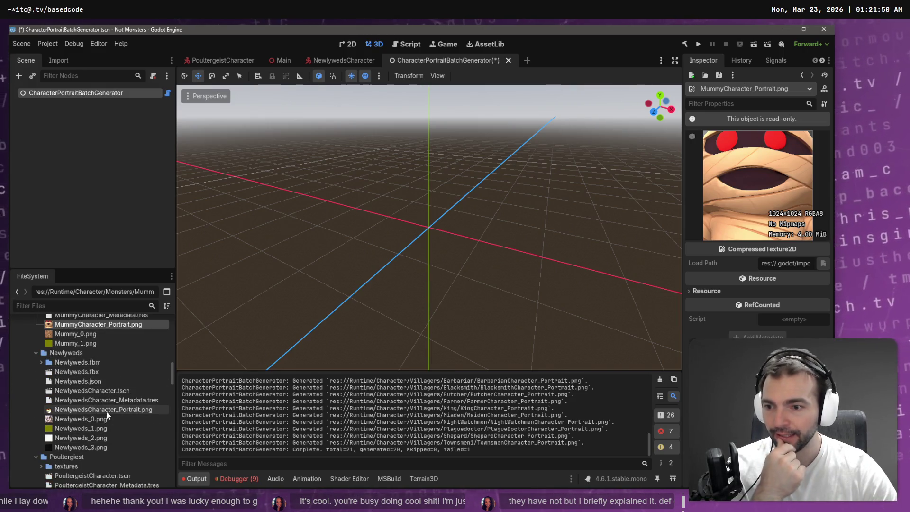
click(108, 411)
scroll(108, 413, down, 4)
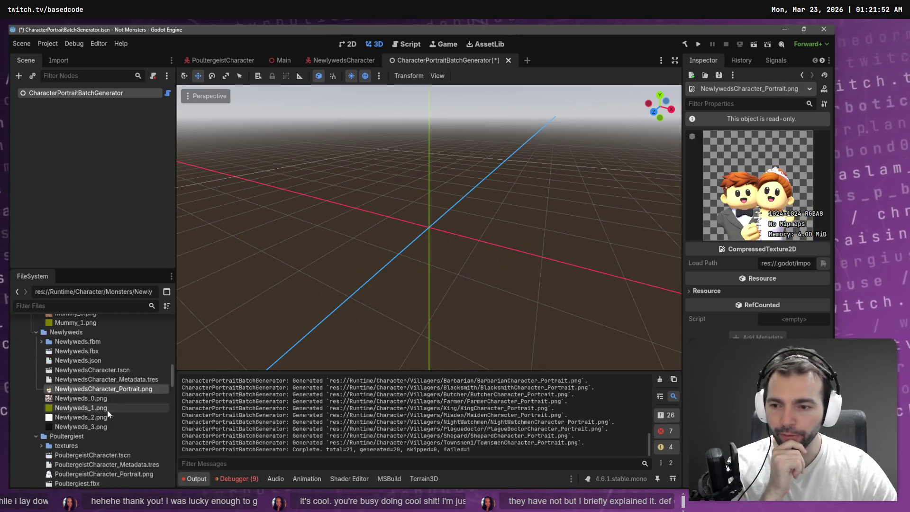
click(108, 396)
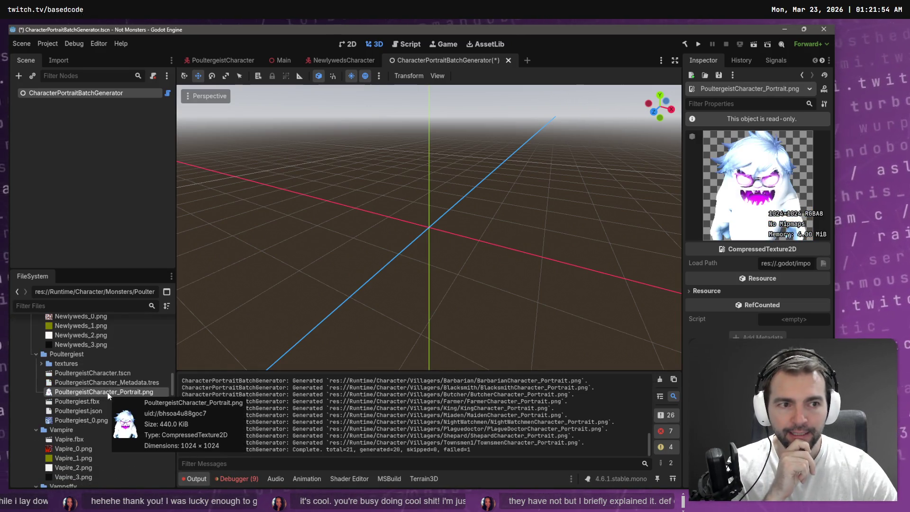
scroll(119, 407, down, 3)
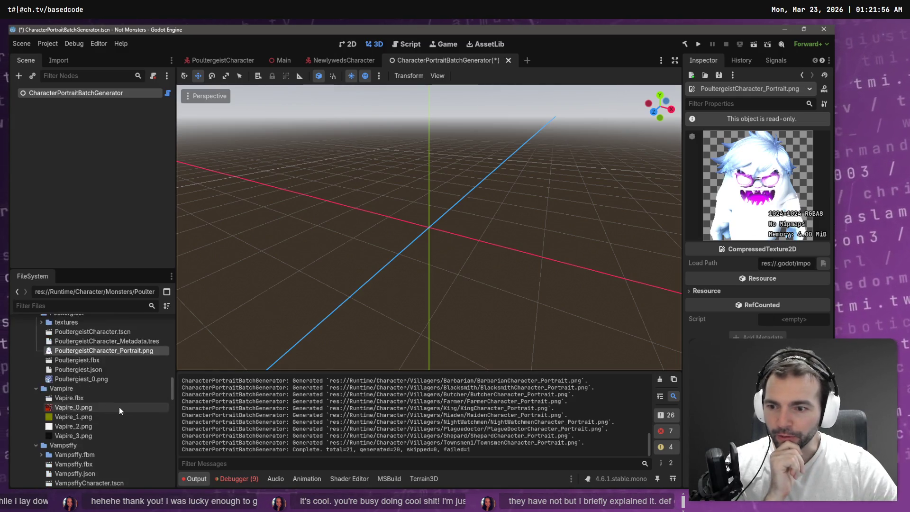
scroll(94, 386, down, 4)
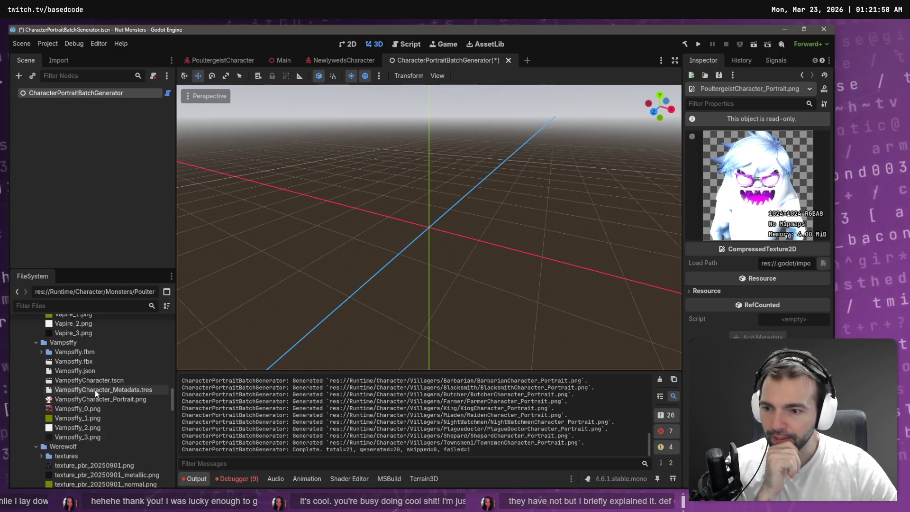
click(131, 400)
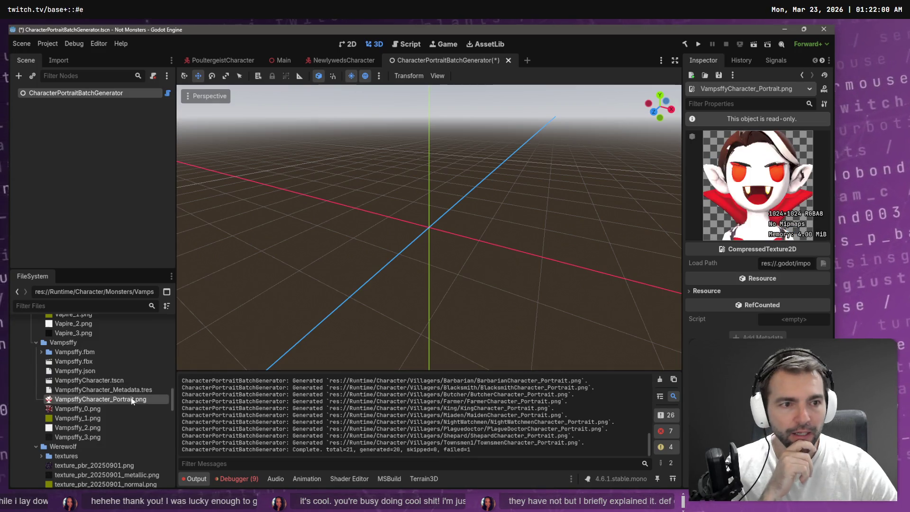
Inspect the Vampire metadata, then PoultergeistCharacter_Metadata.tres with its empty Portrait Texture.
click(134, 389)
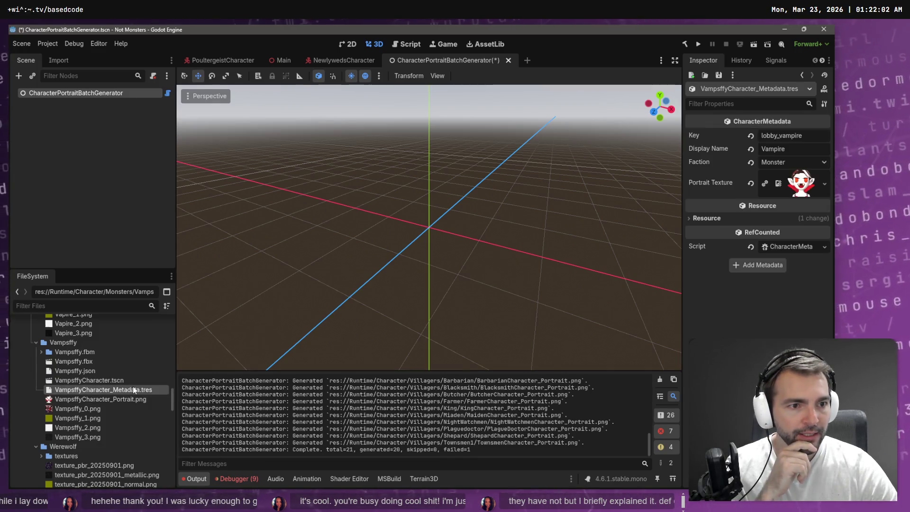
scroll(69, 386, up, 4)
scroll(69, 386, up, 2)
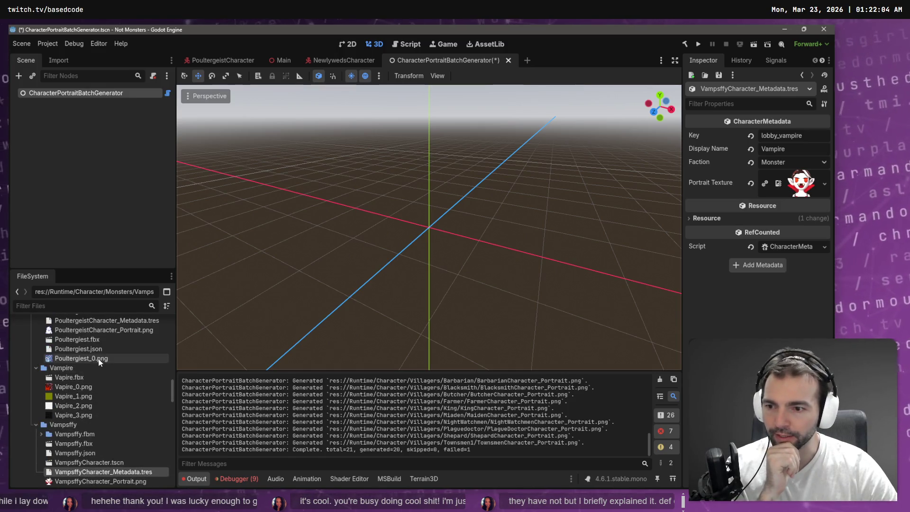
click(125, 341)
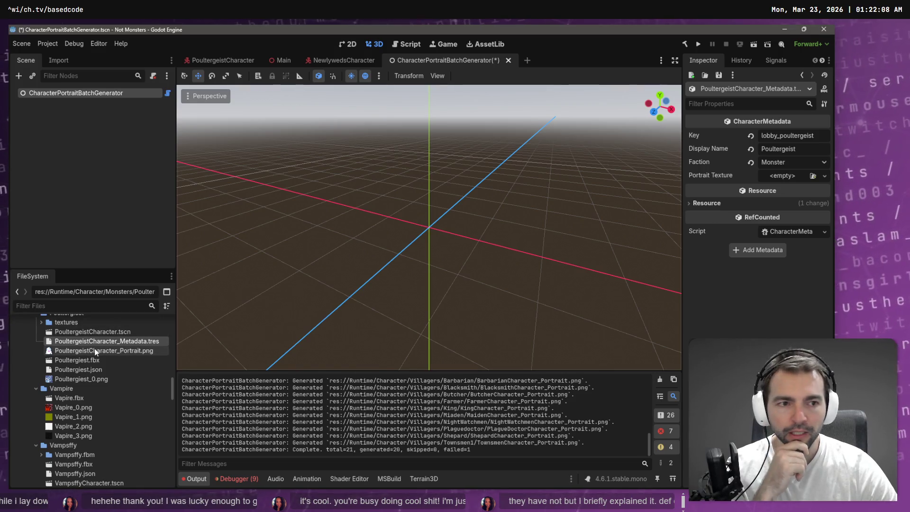
mouse_move(95, 349)
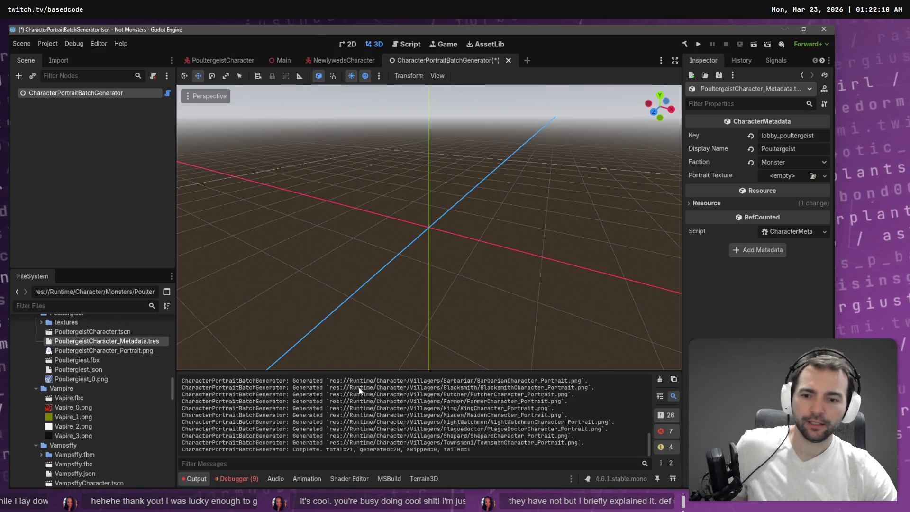
Dictate a request that the generator assign each new portrait to the character metadata, and send it to Codex.
key(alt+Tab)
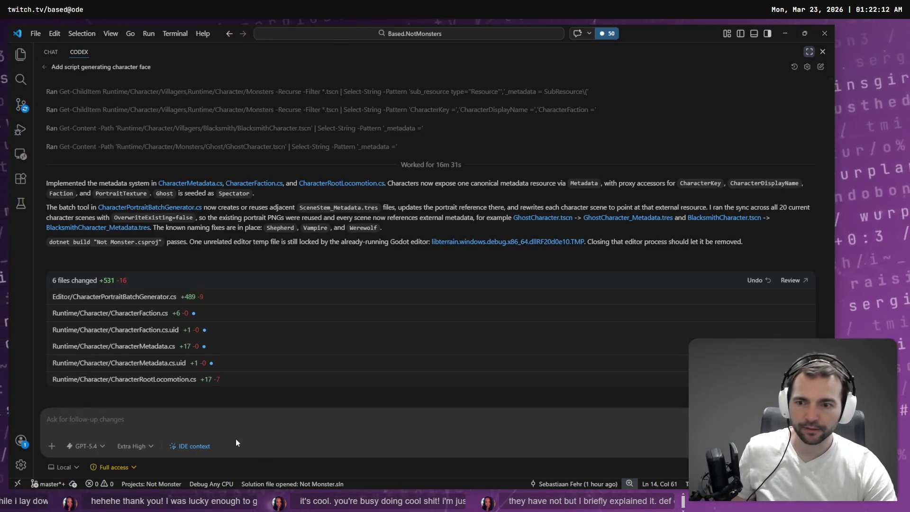
key(super+h)
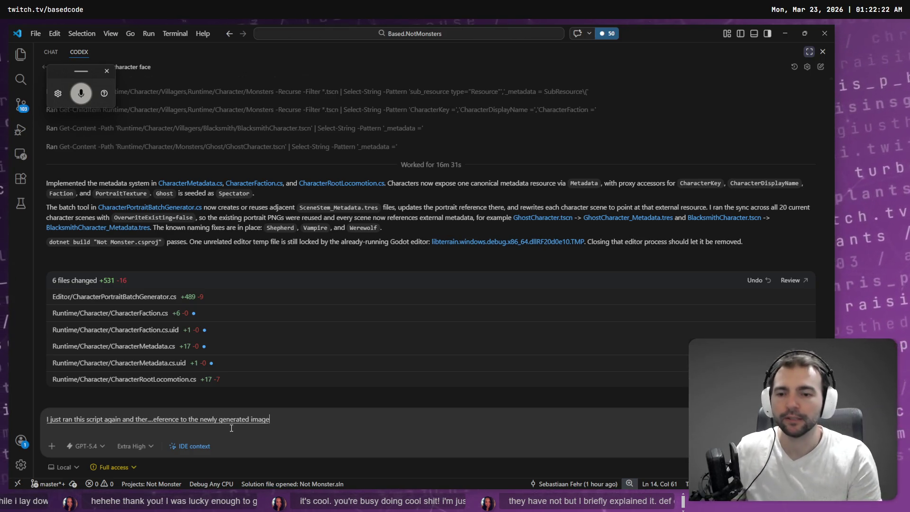
key(shift+Return)
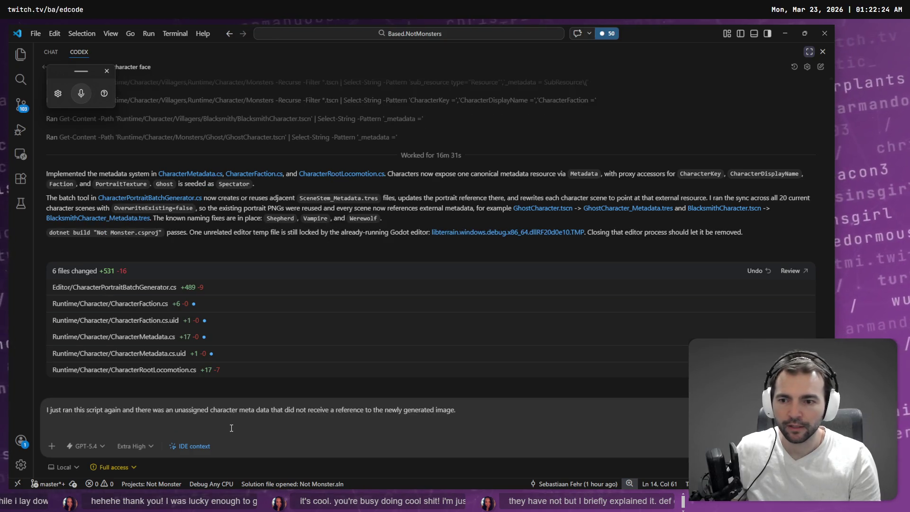
key(super+h)
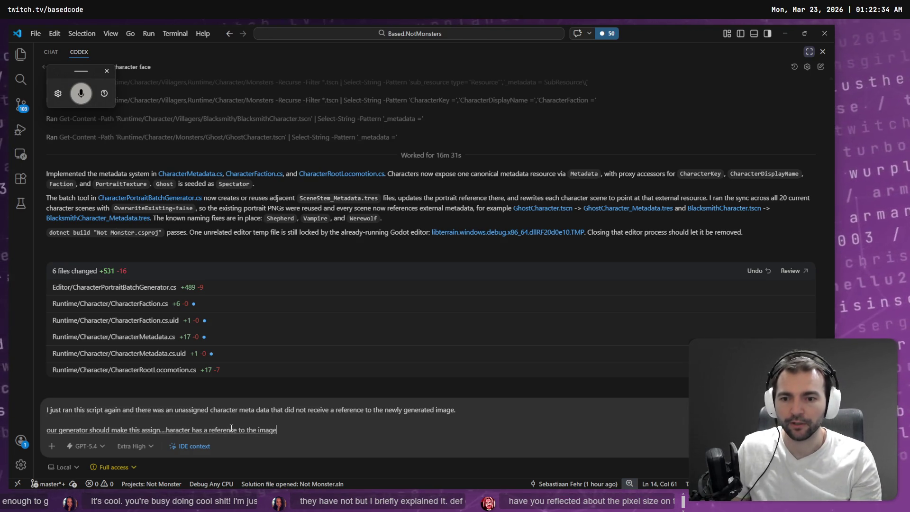
text(O)
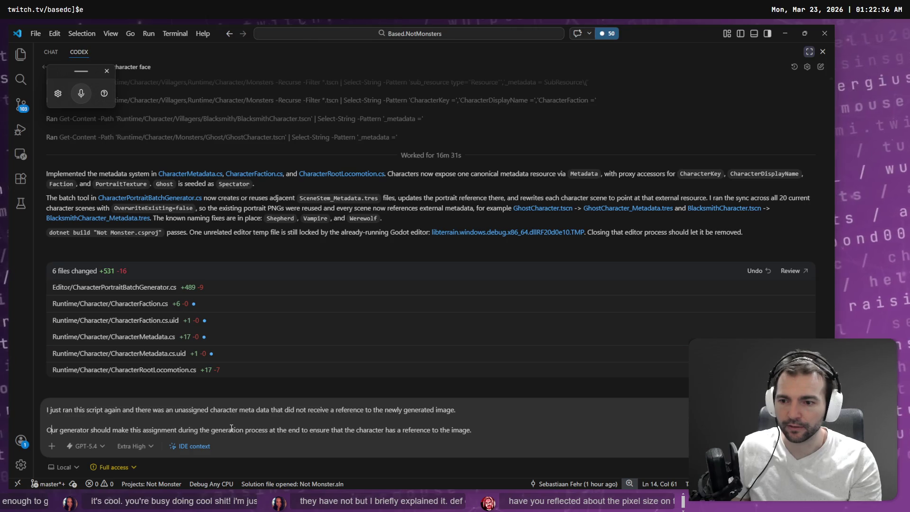
key(Return)
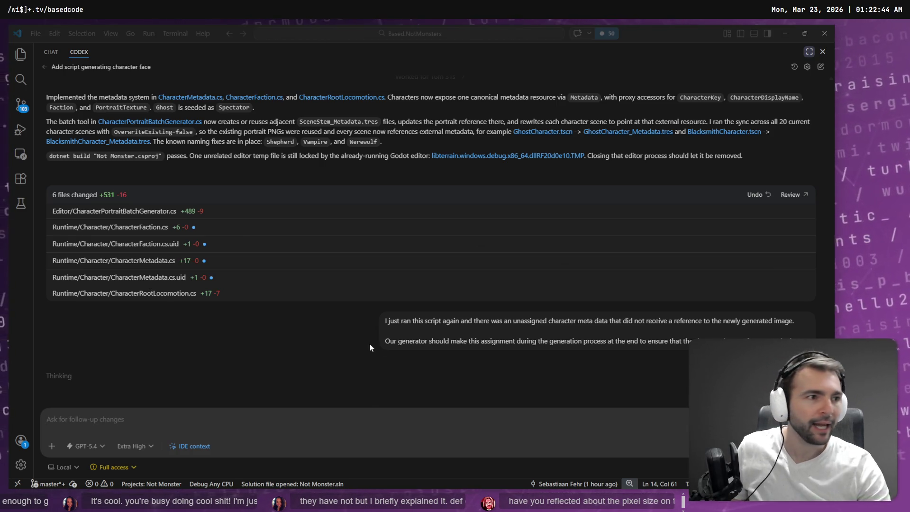
Close the PoultergeistCharacter scene tab and scroll the FileSystem to select MaidenCharacter_Metadata.tres.
key(alt+Tab)
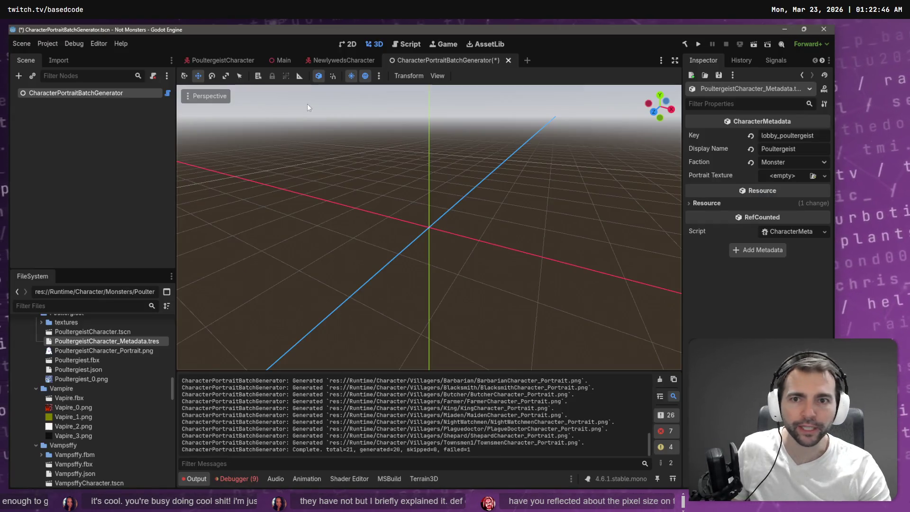
middle_click(213, 60)
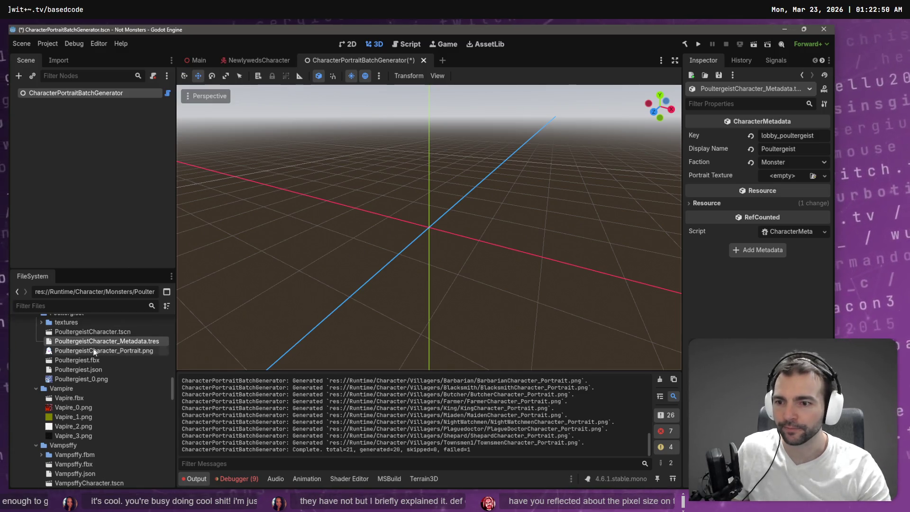
scroll(85, 434, down, 3)
scroll(88, 432, down, 10)
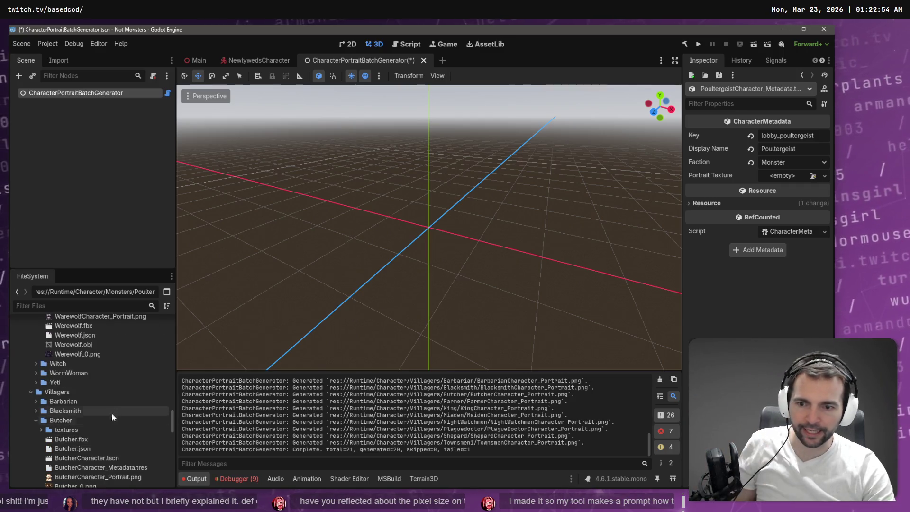
scroll(112, 408, down, 5)
scroll(116, 417, down, 2)
click(116, 416)
scroll(115, 417, down, 3)
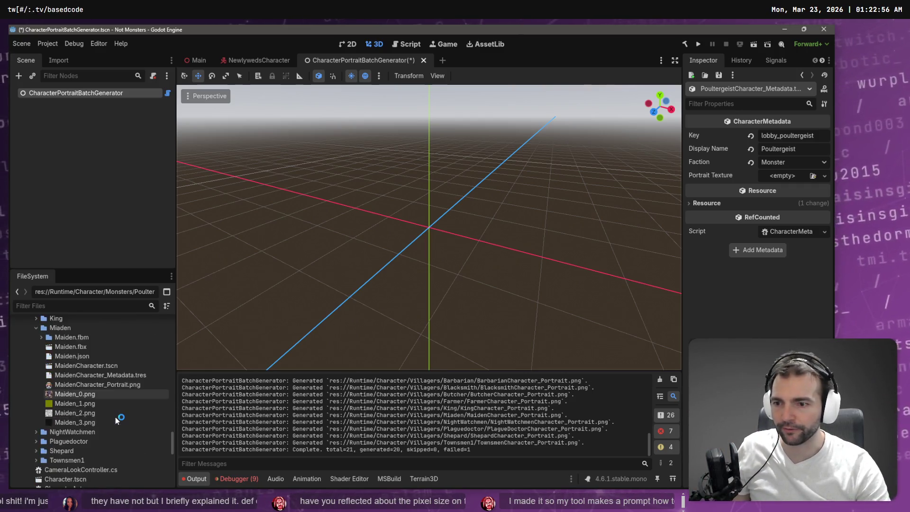
scroll(115, 417, up, 4)
scroll(118, 418, up, 3)
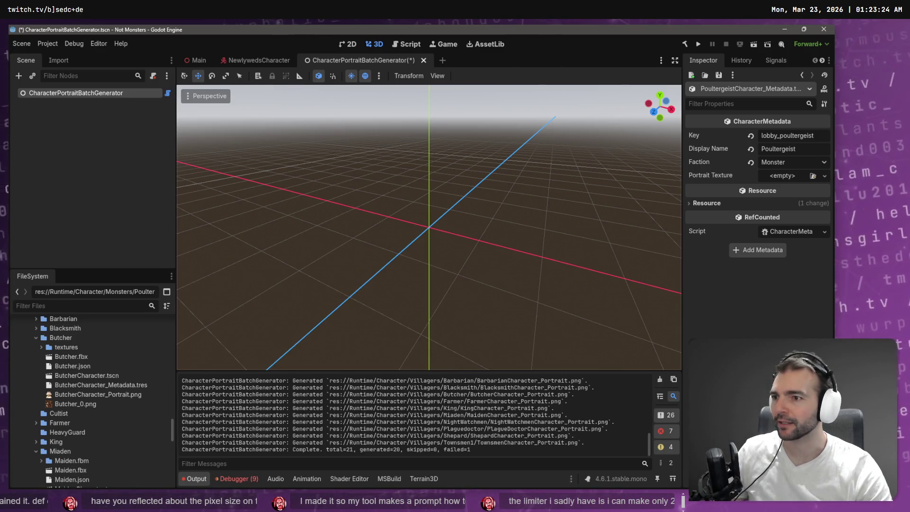
Go to youtube.com in a new browser window and open YouTube Studio from the account menu.
key(super+b)
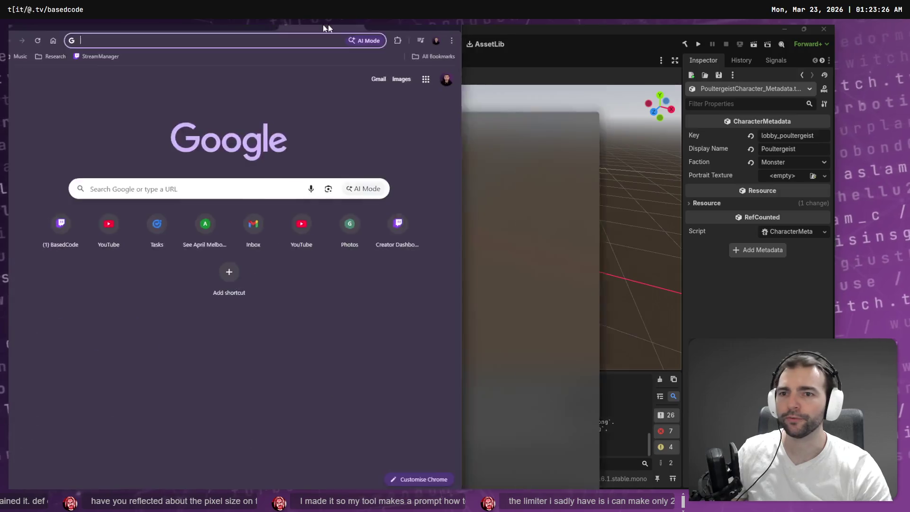
text(ty)
key(BackSpace)
key(BackSpace)
text(yo)
key(Return)
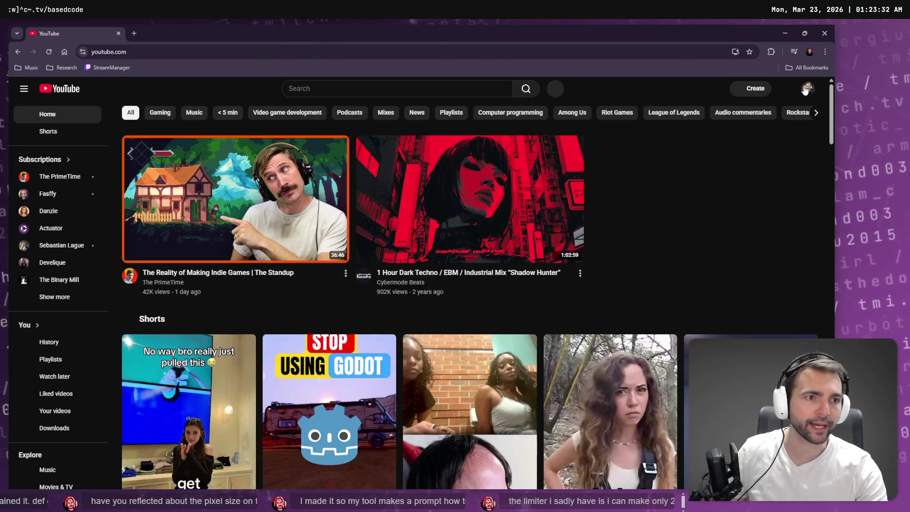
click(807, 89)
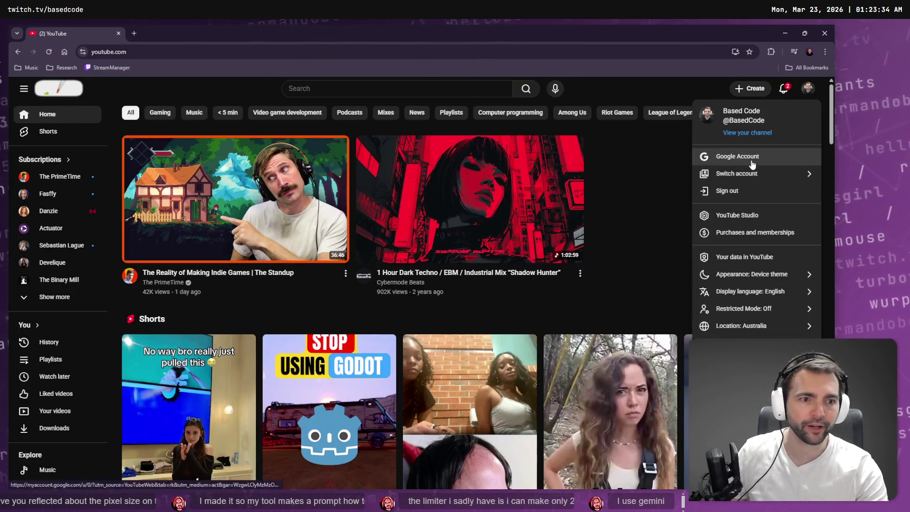
click(761, 222)
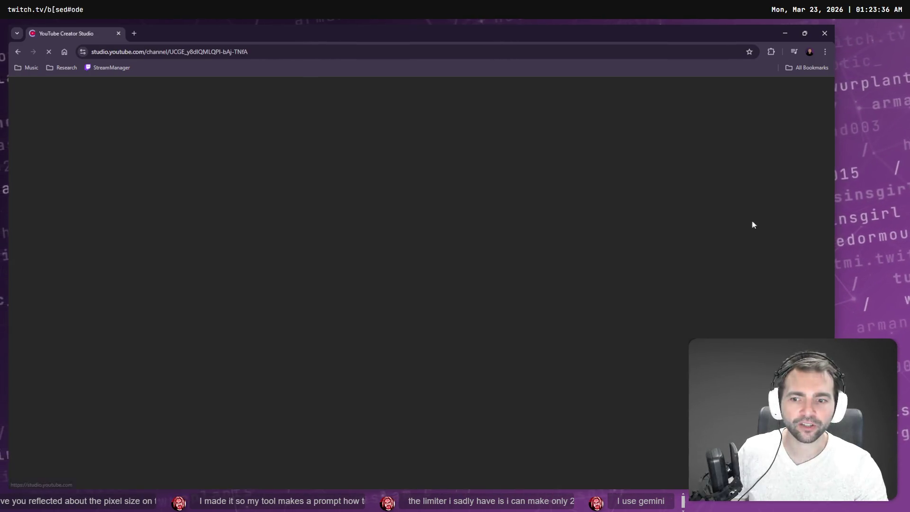
Sort the channel Content by views and open the AI twitch emotes video's details.
click(50, 245)
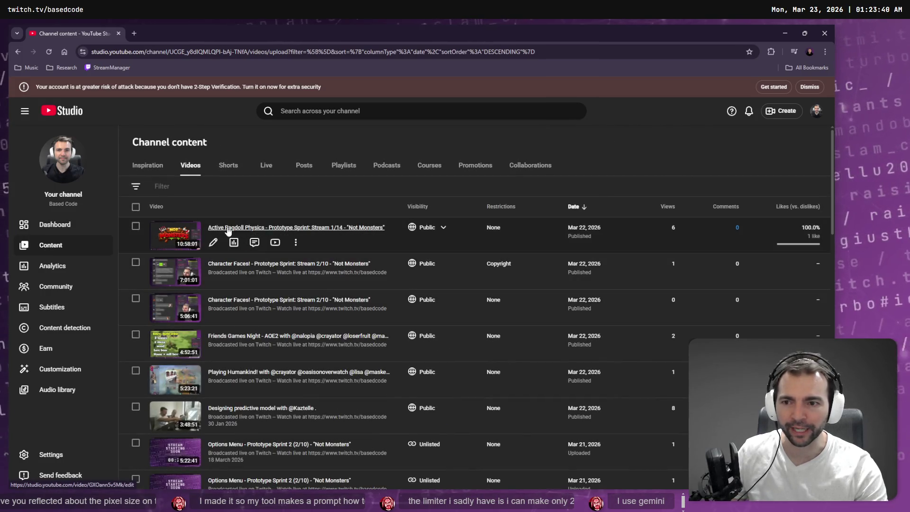
scroll(255, 280, down, 8)
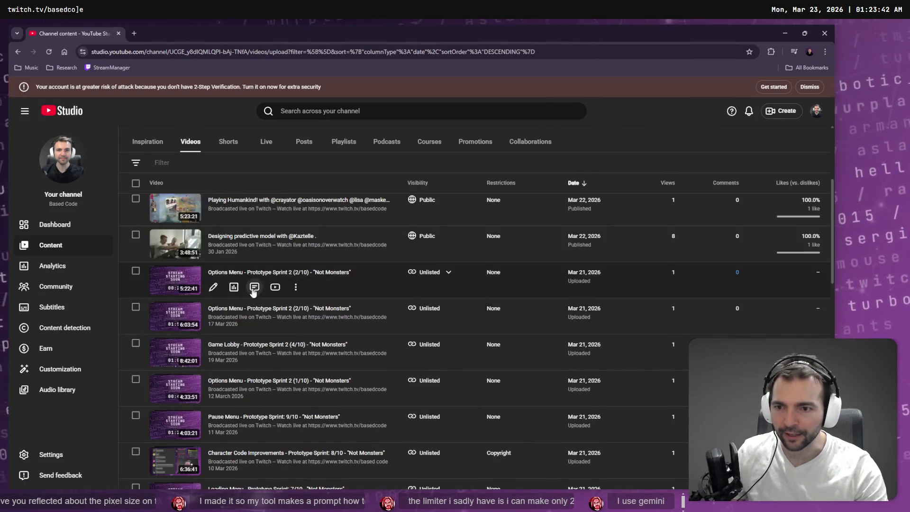
scroll(655, 200, up, 10)
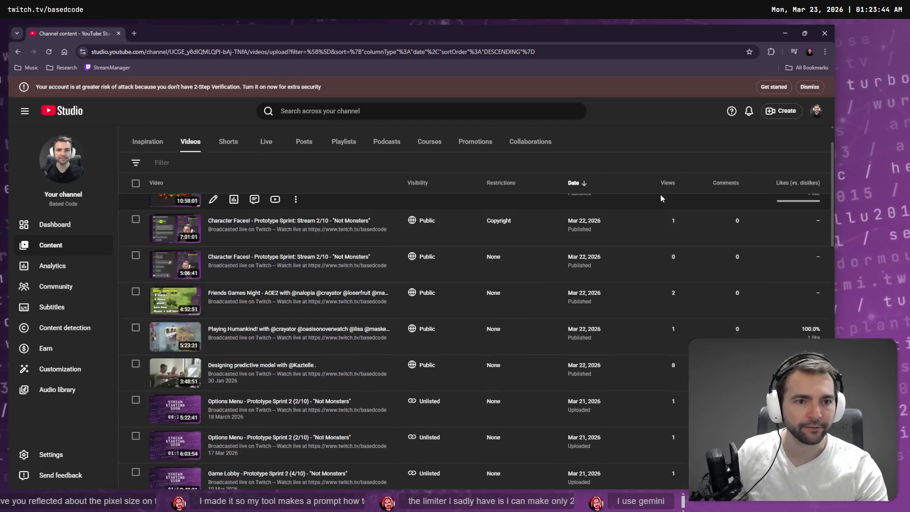
click(668, 209)
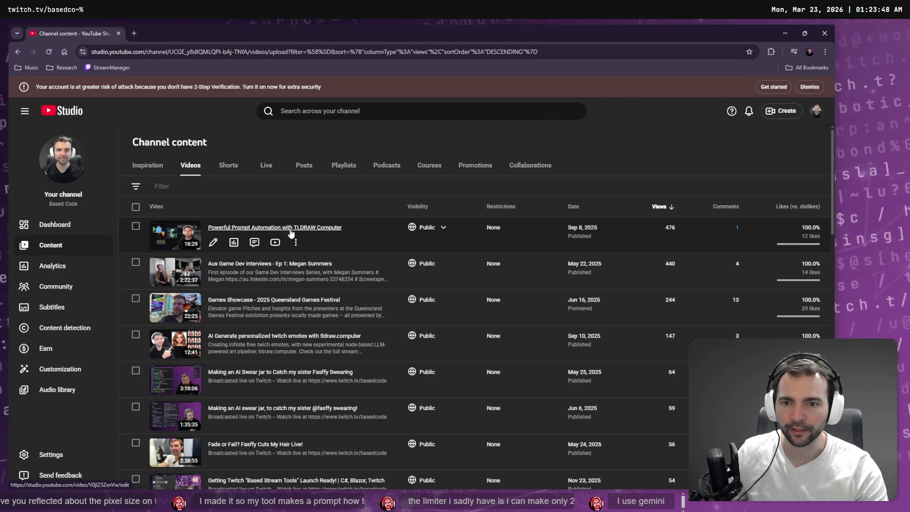
click(183, 30)
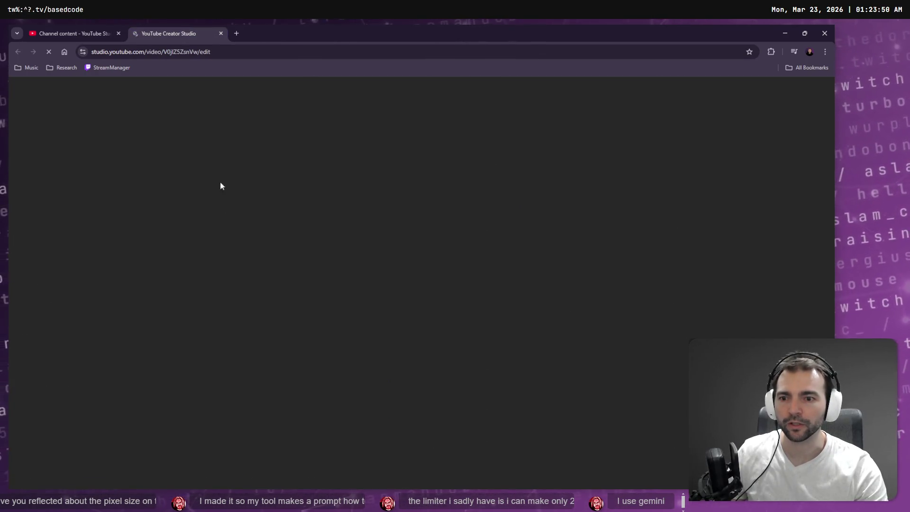
click(93, 38)
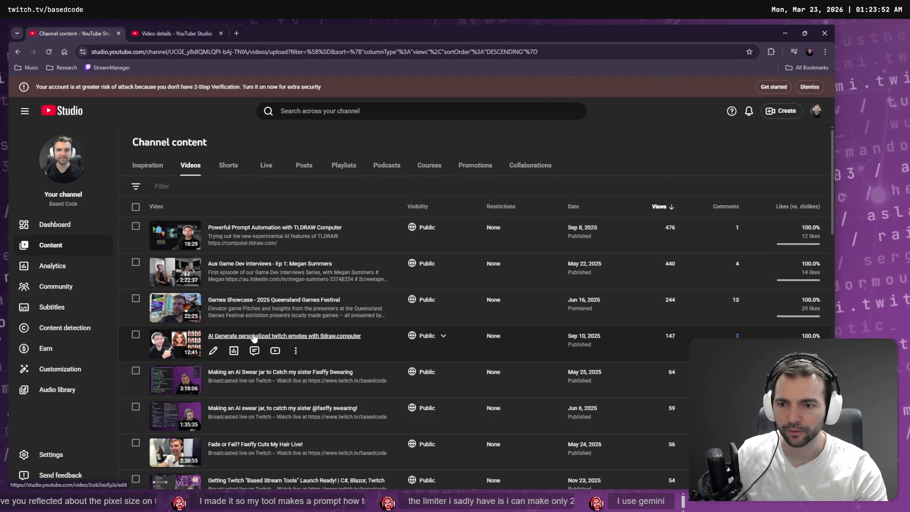
click(158, 32)
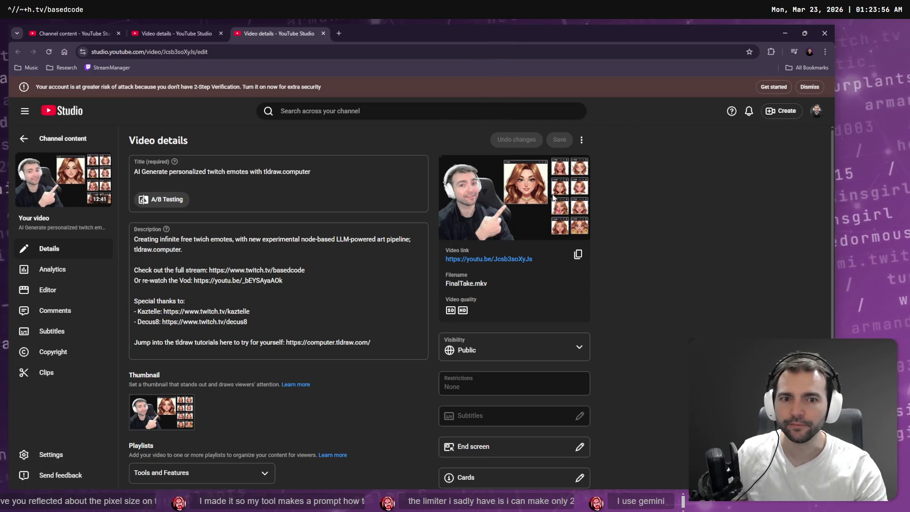
Watch the emotes video from 4:03, then copy the TLDRAW automation video's link.
click(496, 262)
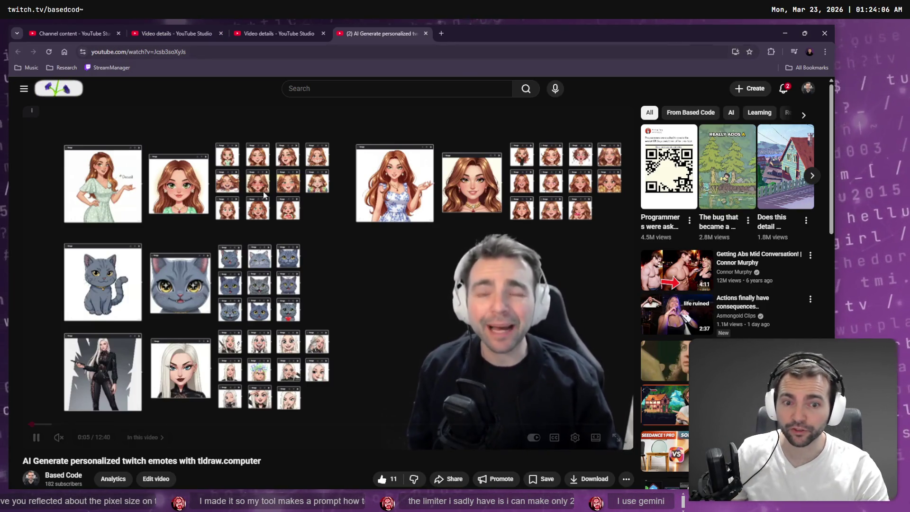
mouse_move(214, 425)
mouse_down()
mouse_move(309, 426)
mouse_move(264, 426)
mouse_move(273, 426)
mouse_move(273, 412)
mouse_up()
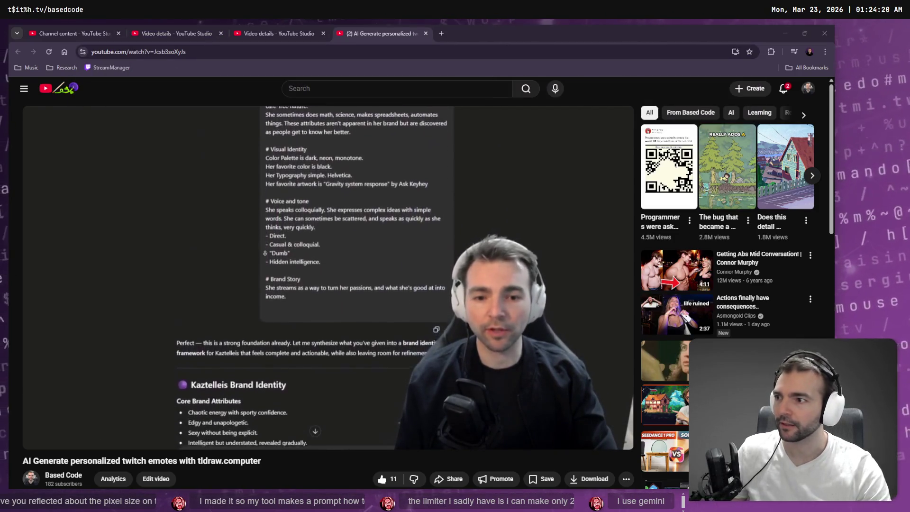
click(283, 26)
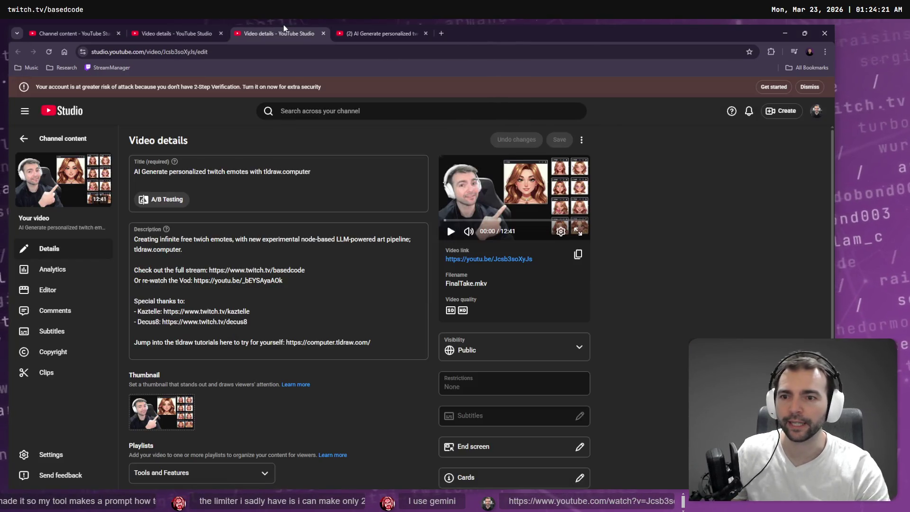
click(215, 30)
mouse_move(522, 237)
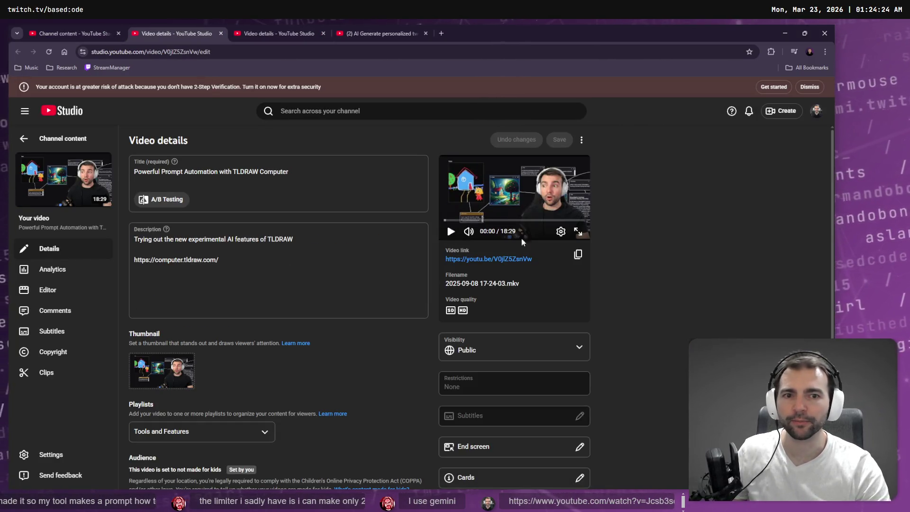
click(579, 256)
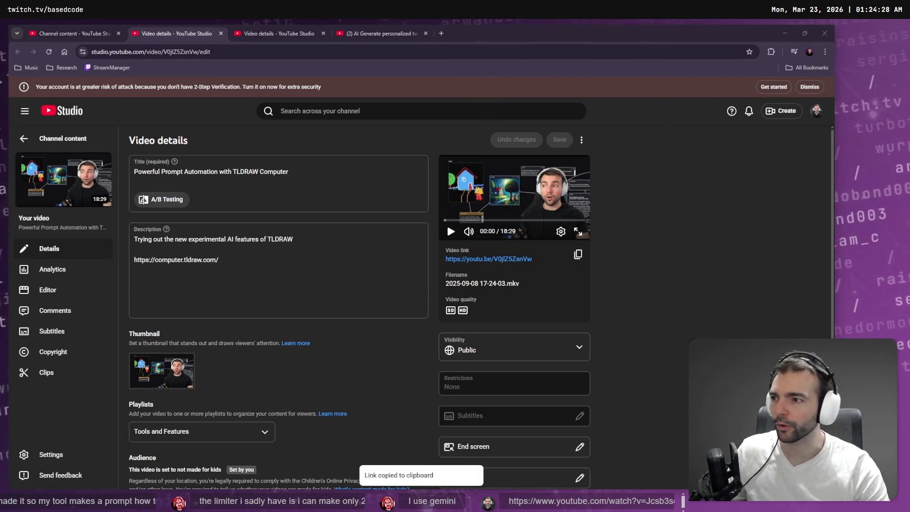
Close the watch page and both video details tabs, then close the browser window.
click(365, 32)
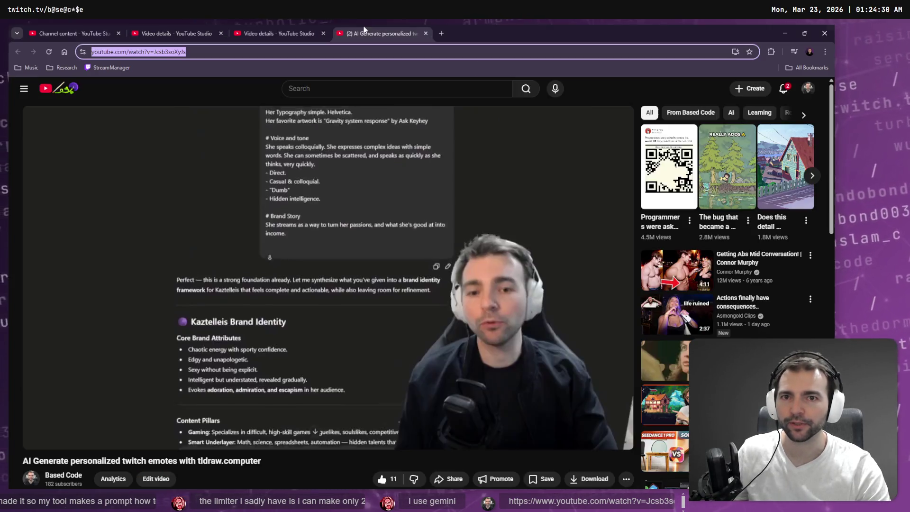
key(ctrl+w)
click(180, 32)
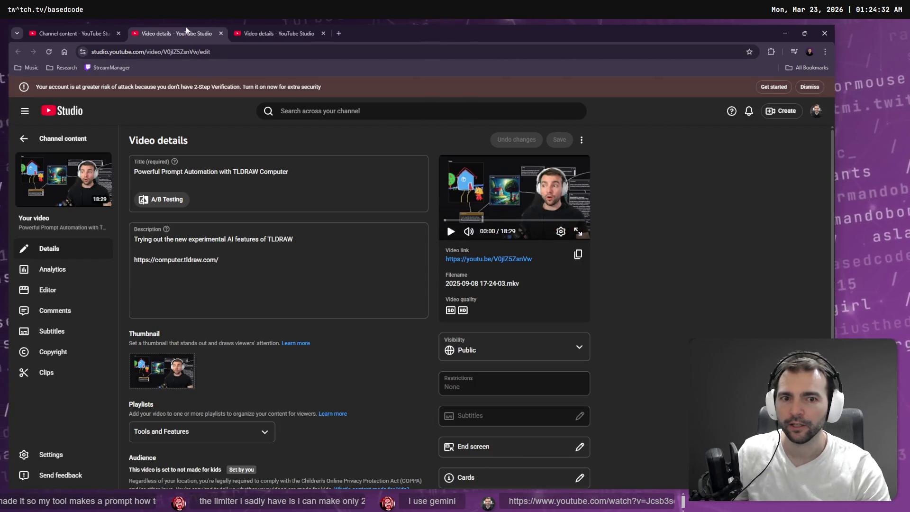
key(ctrl+w)
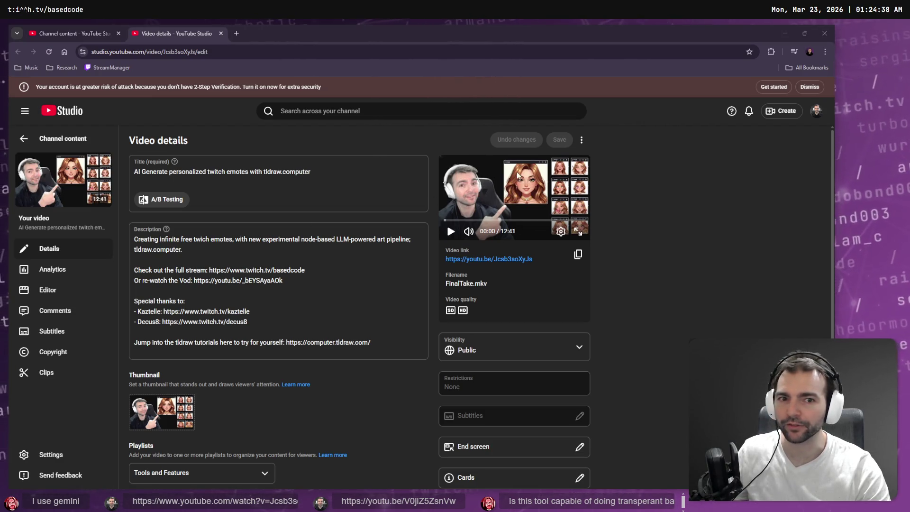
middle_click(195, 33)
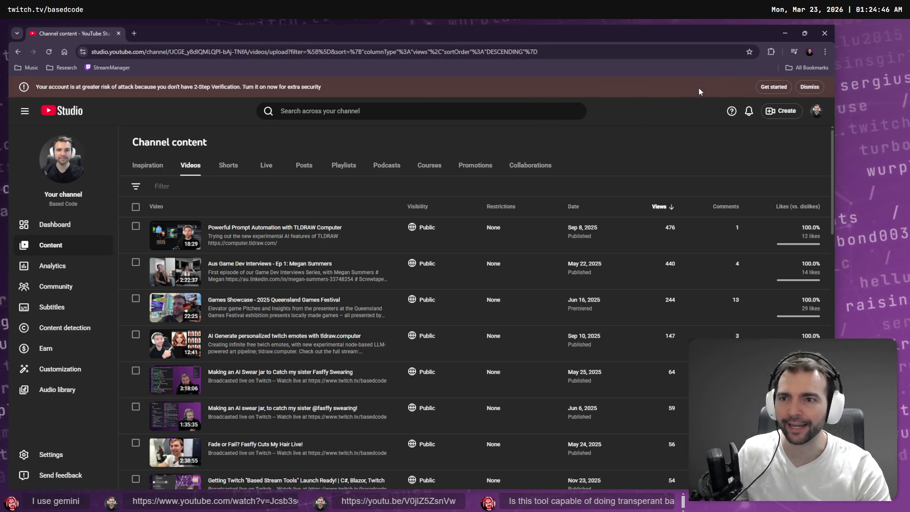
click(823, 34)
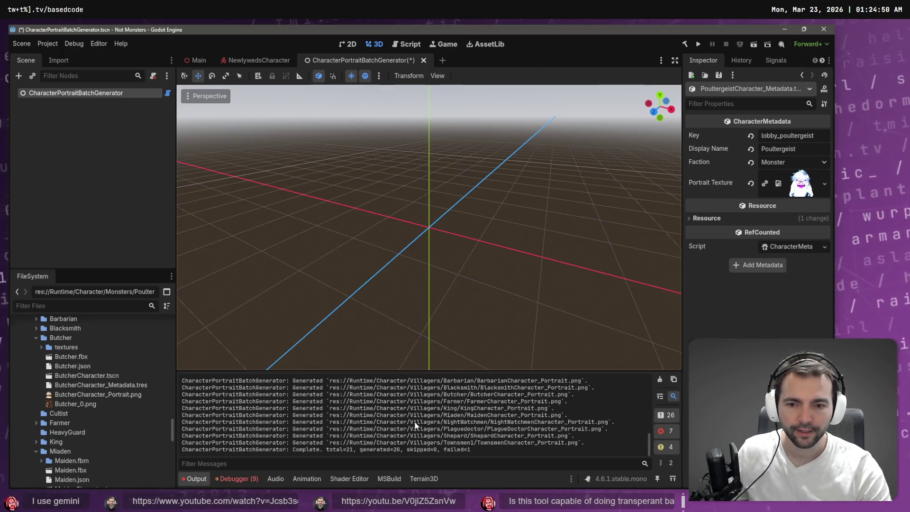
Rebuild the C# project, select the CharacterPortraitBatchGenerator node, and clear the Output log.
key(alt+Tab)
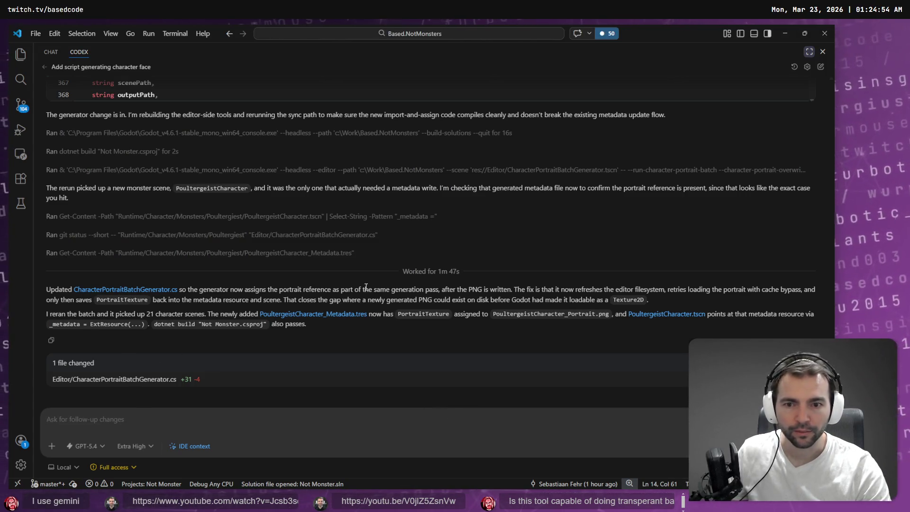
key(alt+Tab)
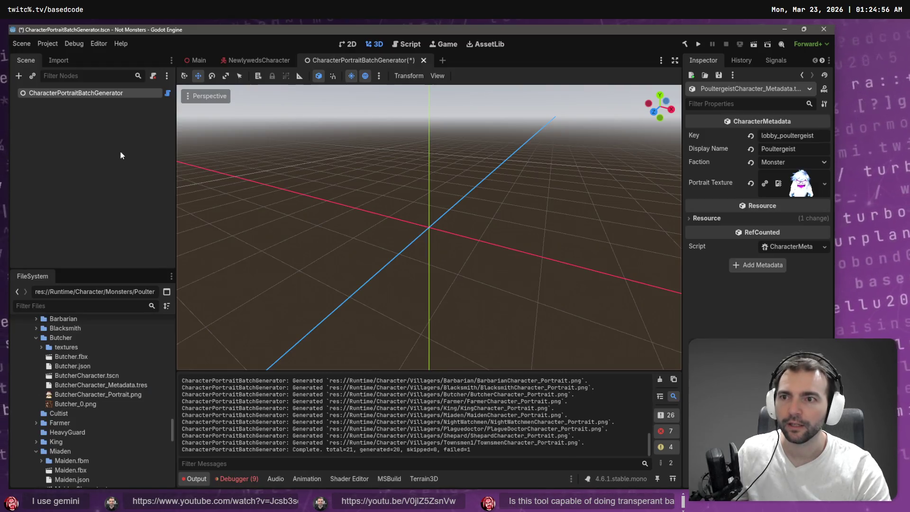
click(687, 44)
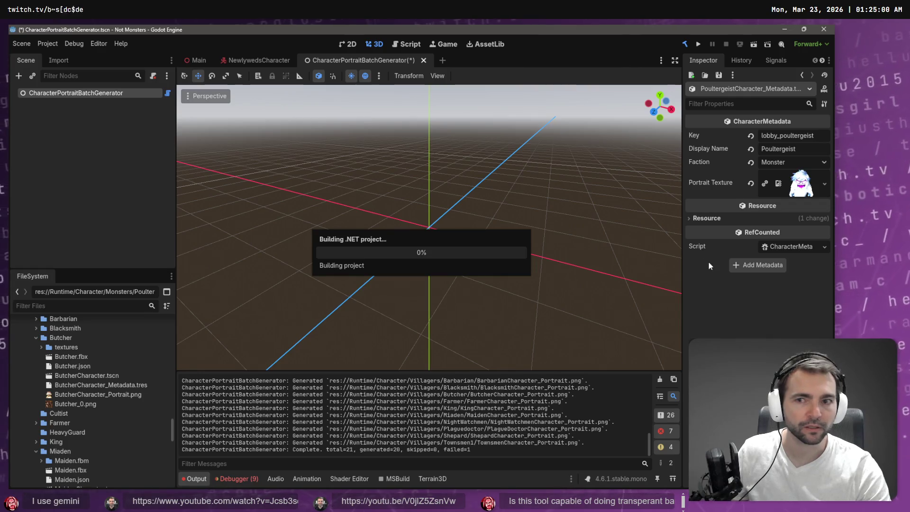
click(84, 94)
click(84, 94)
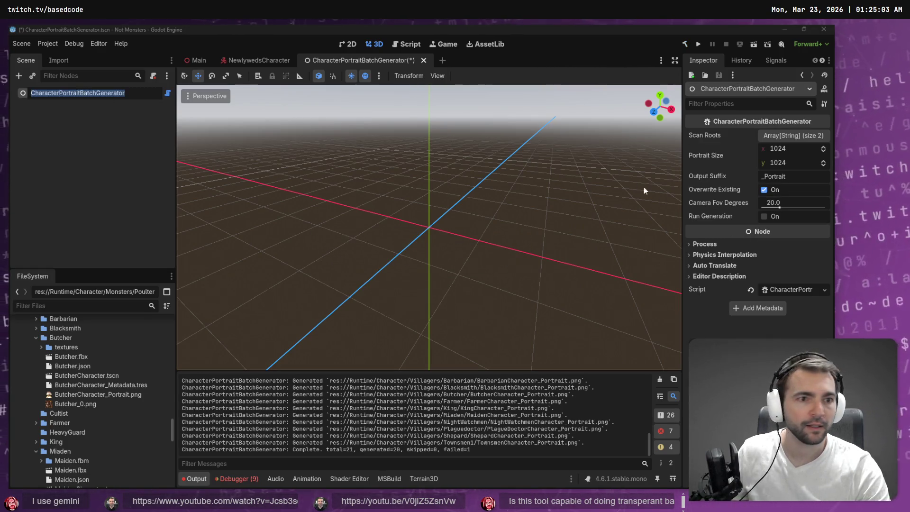
click(767, 217)
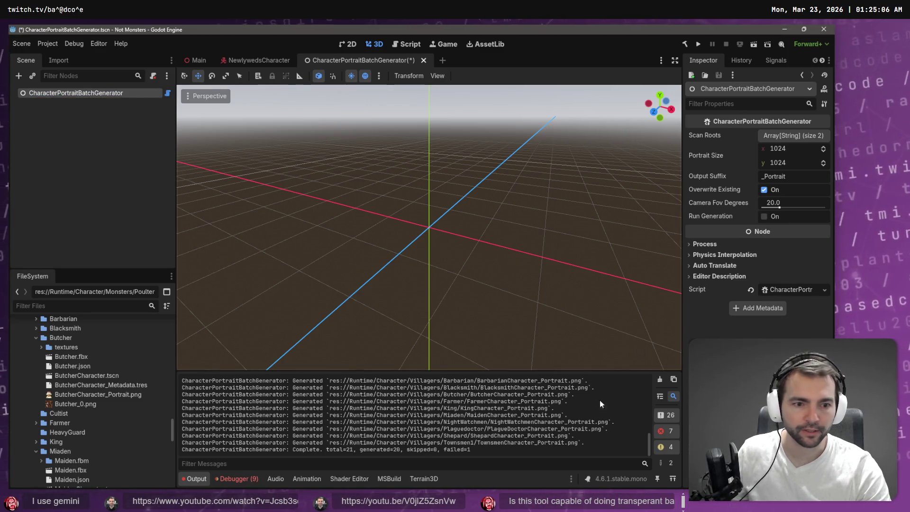
click(659, 381)
Rerun portrait generation and inspect the Butcher character's metadata.
click(764, 217)
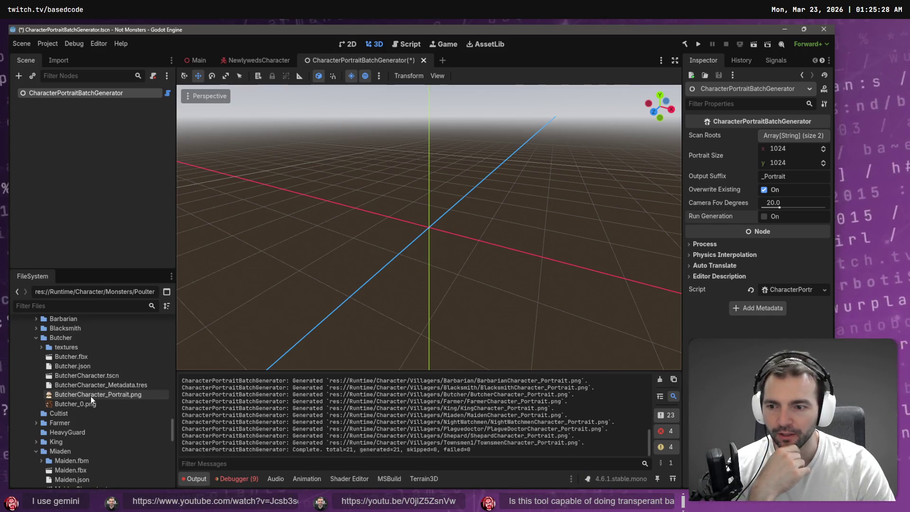
scroll(90, 396, down, 5)
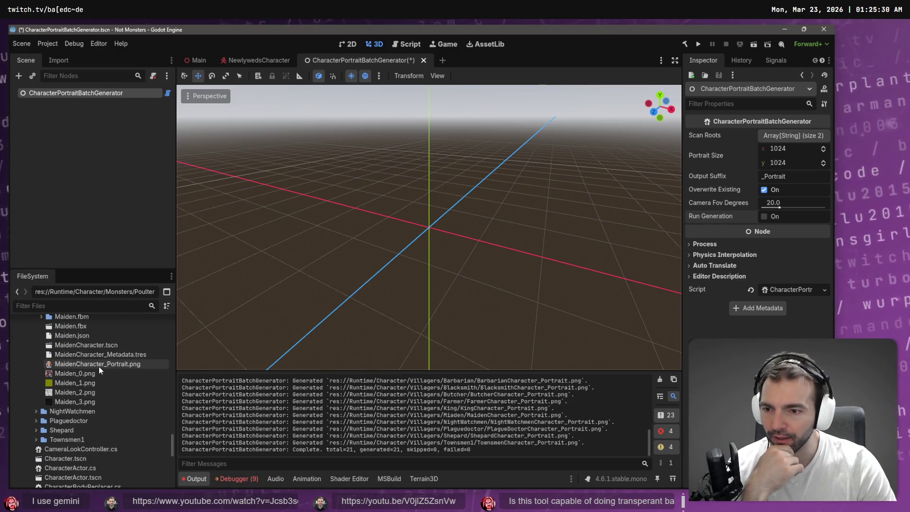
scroll(100, 365, down, 1)
scroll(100, 364, up, 6)
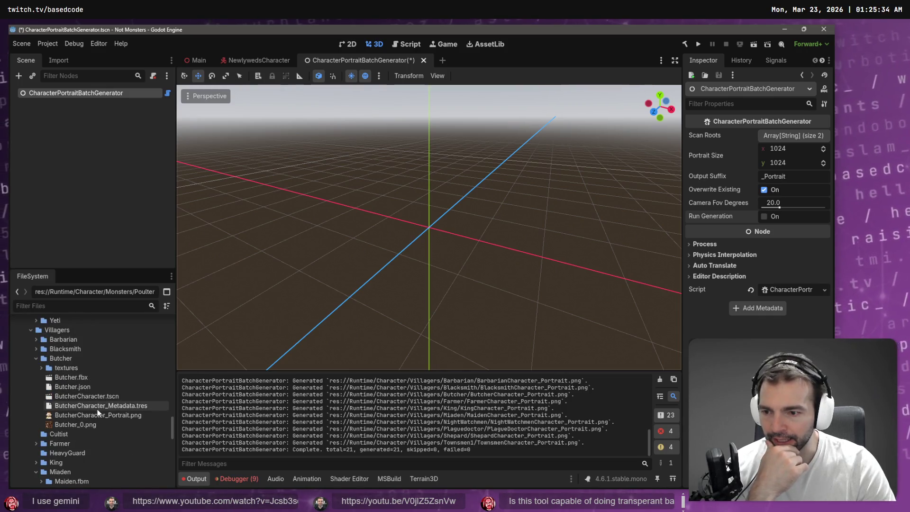
scroll(98, 408, down, 3)
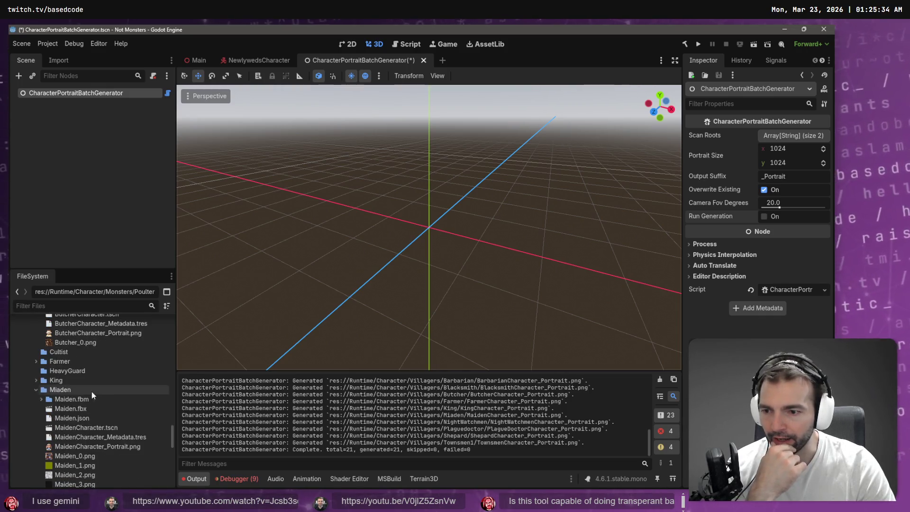
click(111, 325)
scroll(95, 370, down, 3)
scroll(75, 400, up, 3)
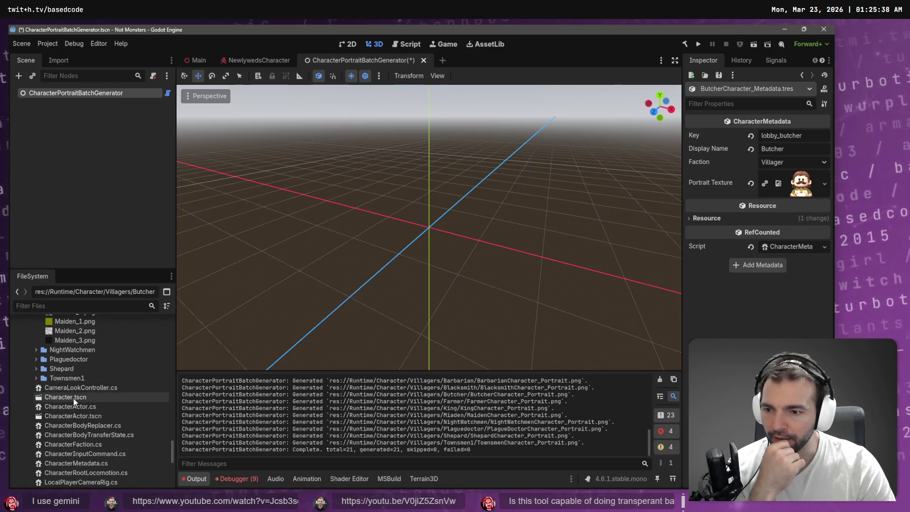
Collapse the Maiden, Werewolf and Vampire folders, check Poultergeist metadata, and open PoultergeistCharacter.tscn.
click(35, 389)
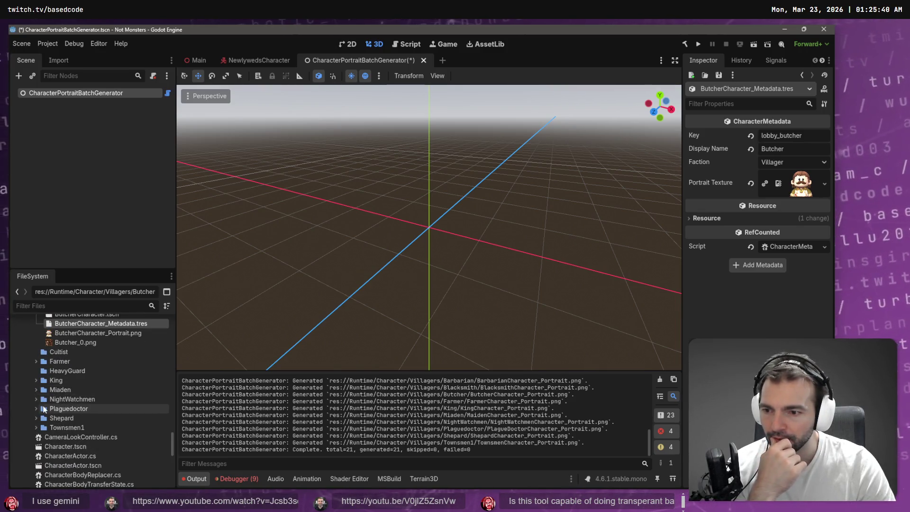
scroll(37, 417, up, 4)
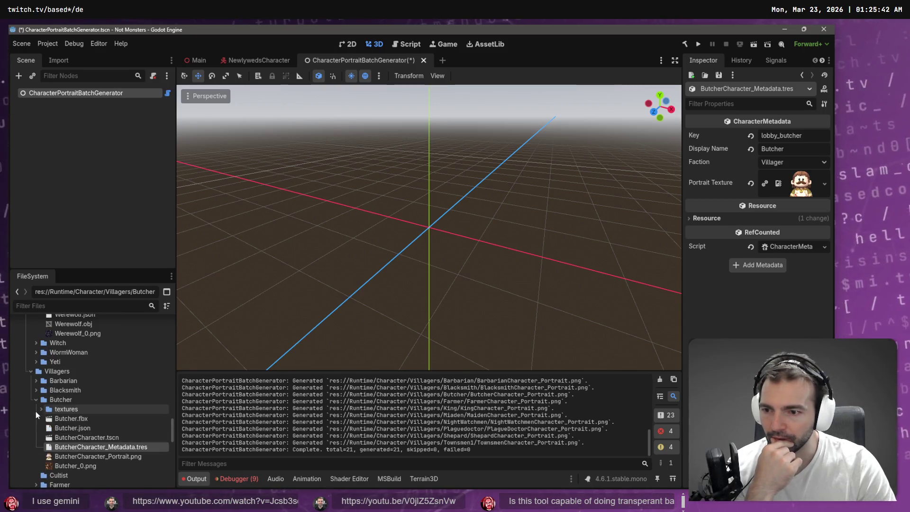
scroll(35, 398, up, 3)
scroll(43, 353, up, 3)
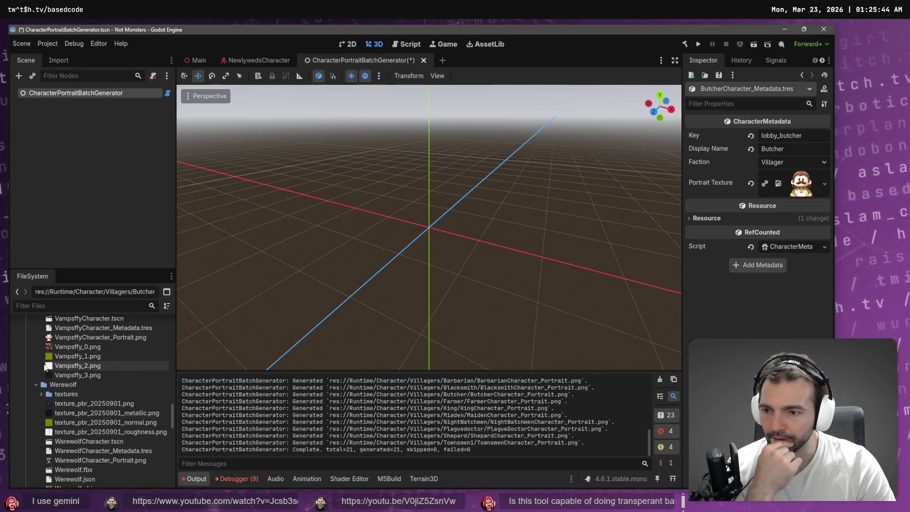
click(36, 387)
scroll(35, 386, up, 3)
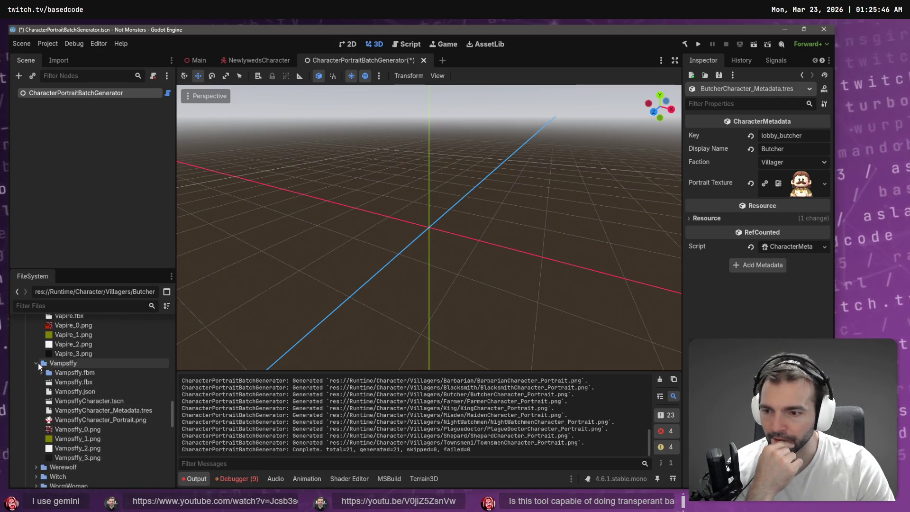
scroll(36, 362, up, 3)
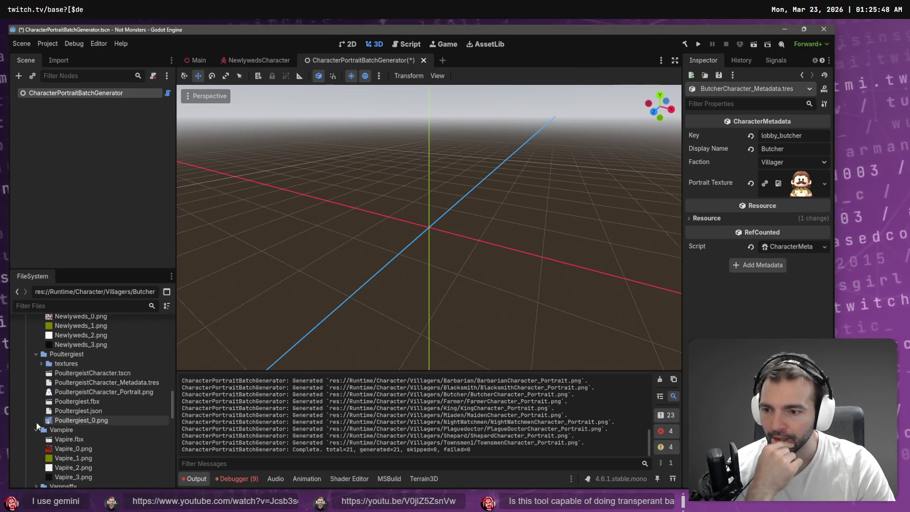
click(36, 428)
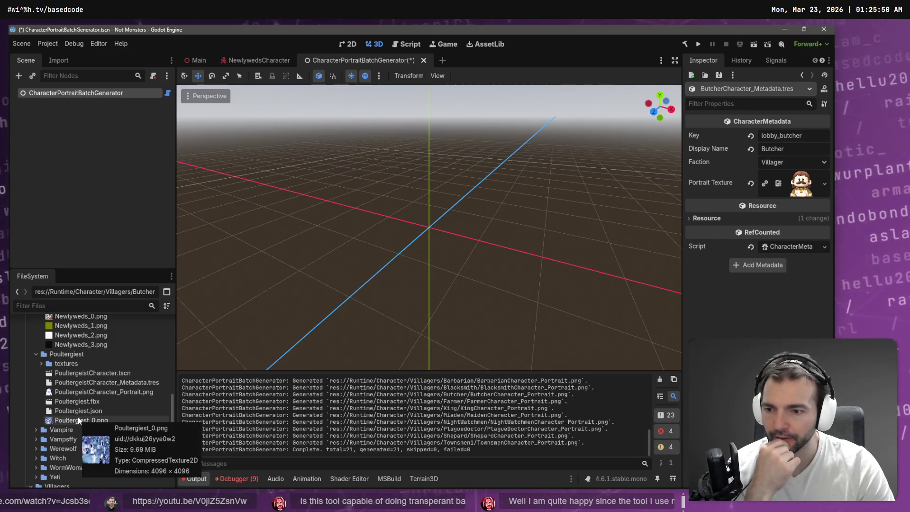
click(91, 383)
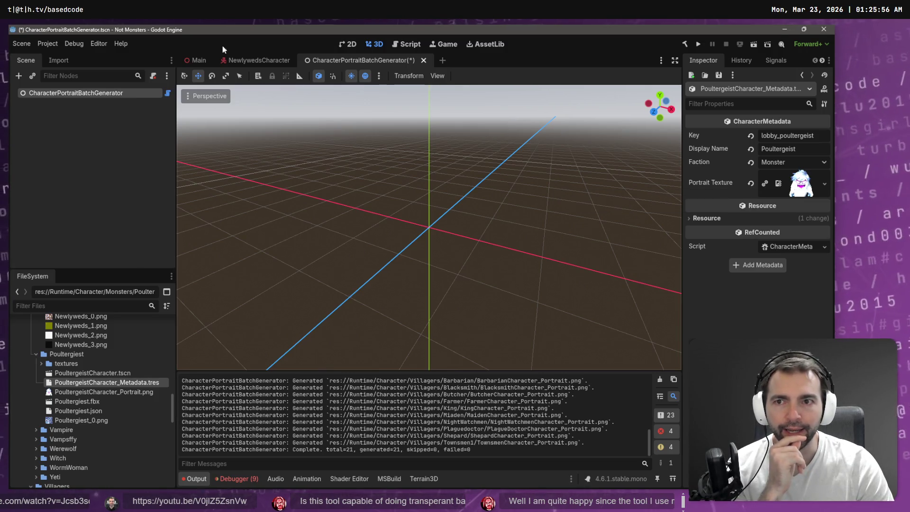
double_click(92, 373)
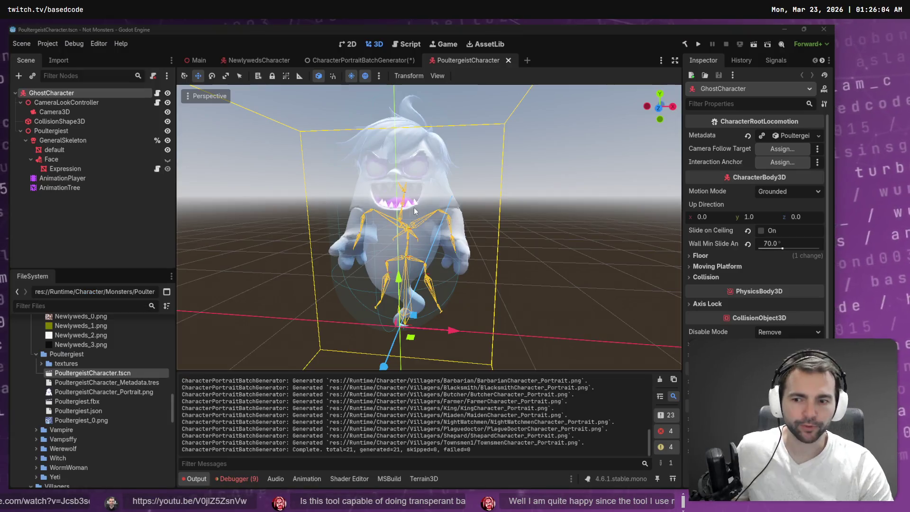
key(alt+Tab)
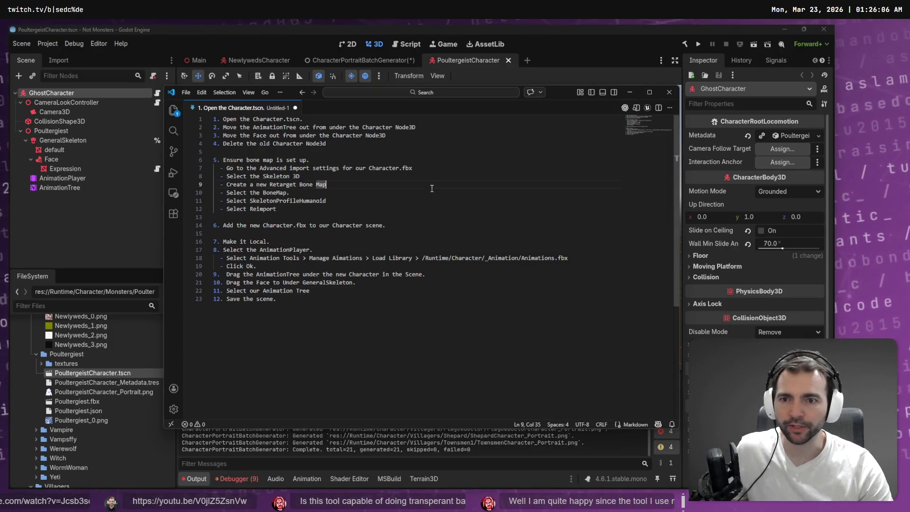
Select all the character-setup checklist notes, then glance at Codex's reported generator fix.
click(459, 195)
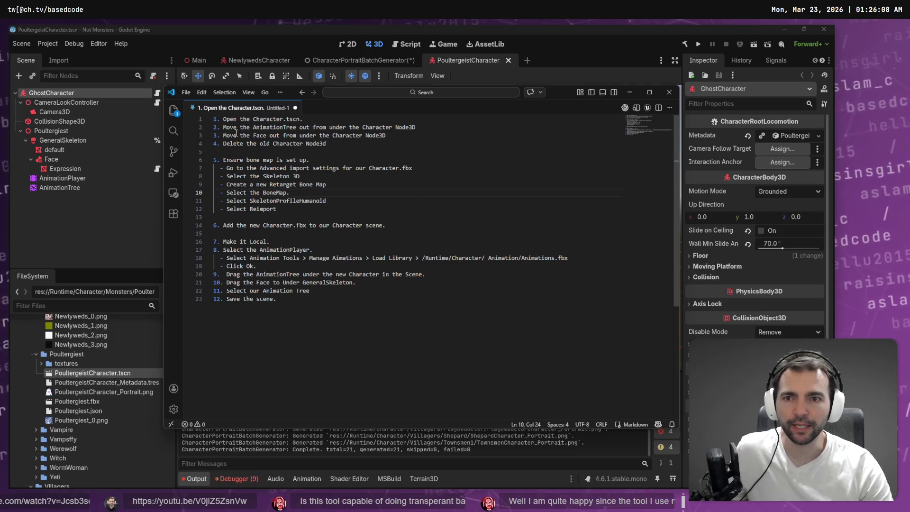
click(189, 92)
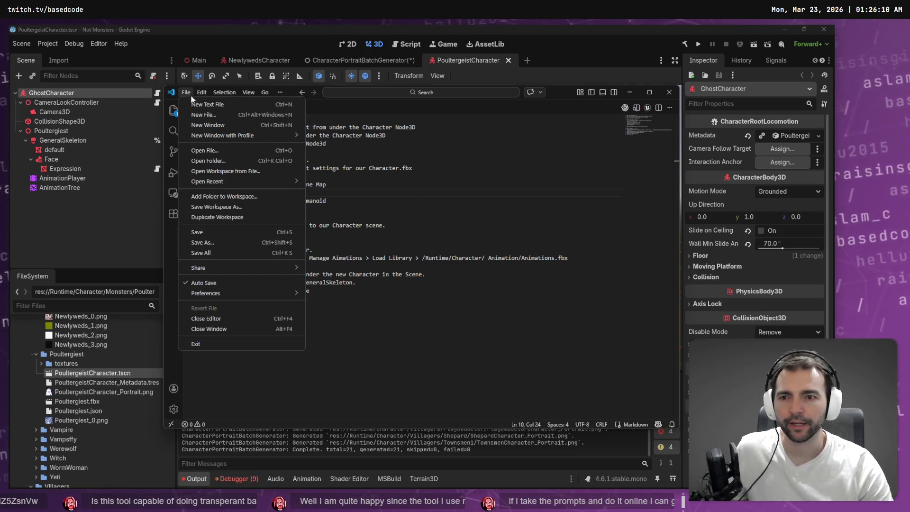
click(289, 233)
key(ctrl+a)
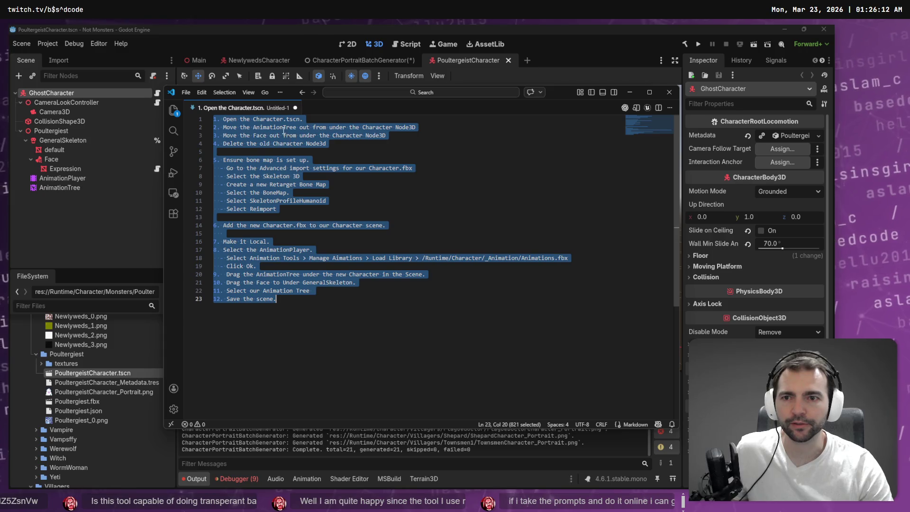
key(alt+Tab)
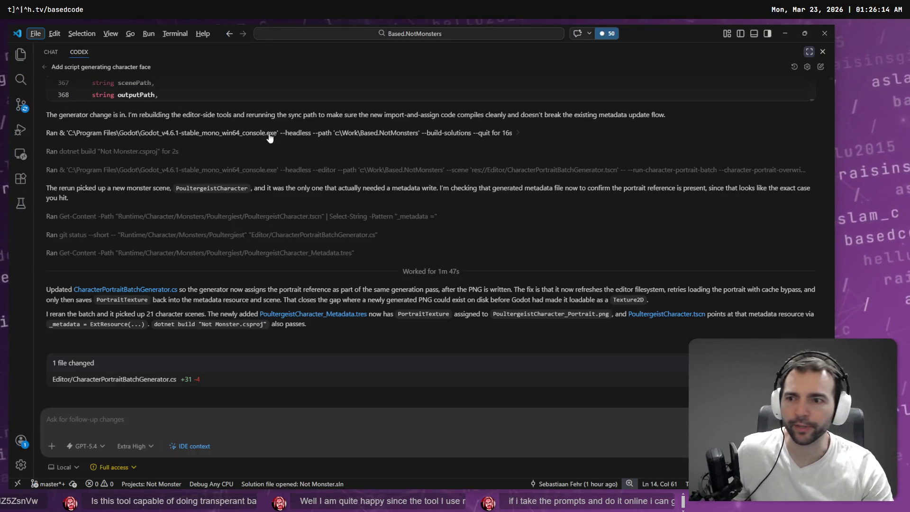
key(alt+Tab)
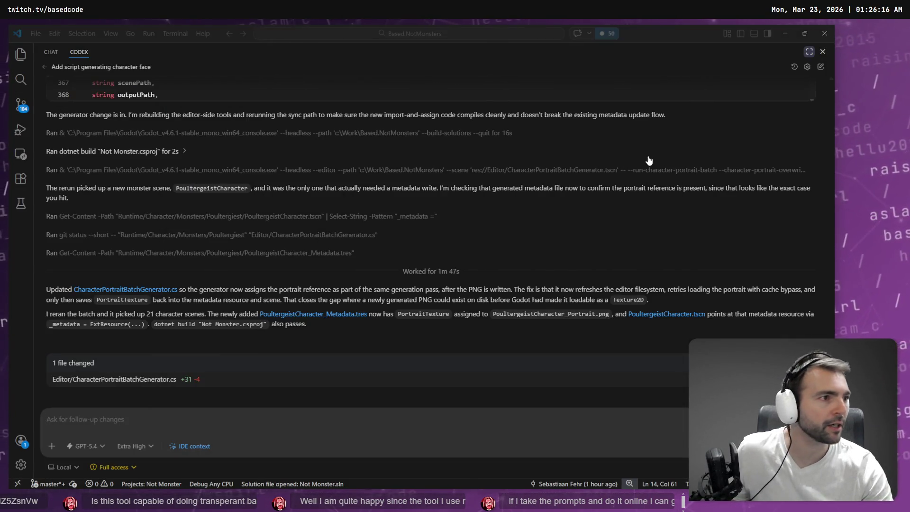
Create CharacterPipeline.md as a new text file in the Docs folder, open it, and save.
key(alt+Tab)
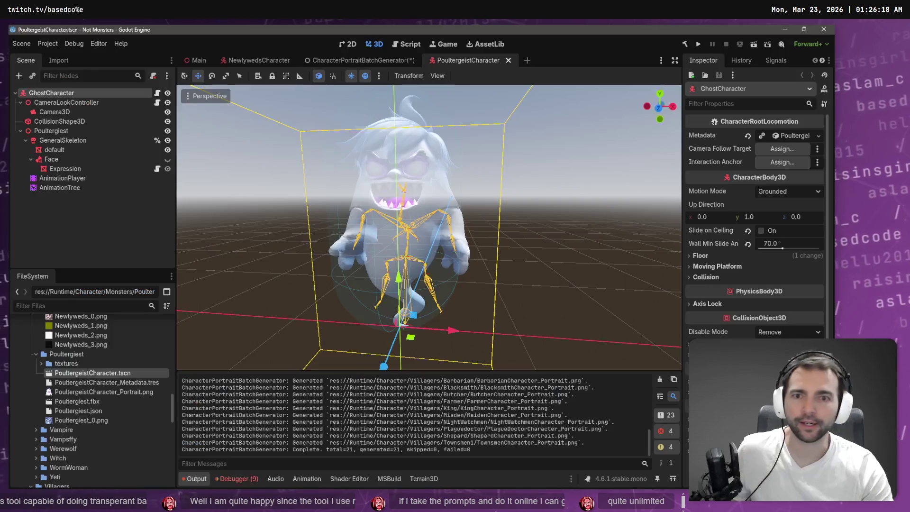
scroll(107, 361, up, 15)
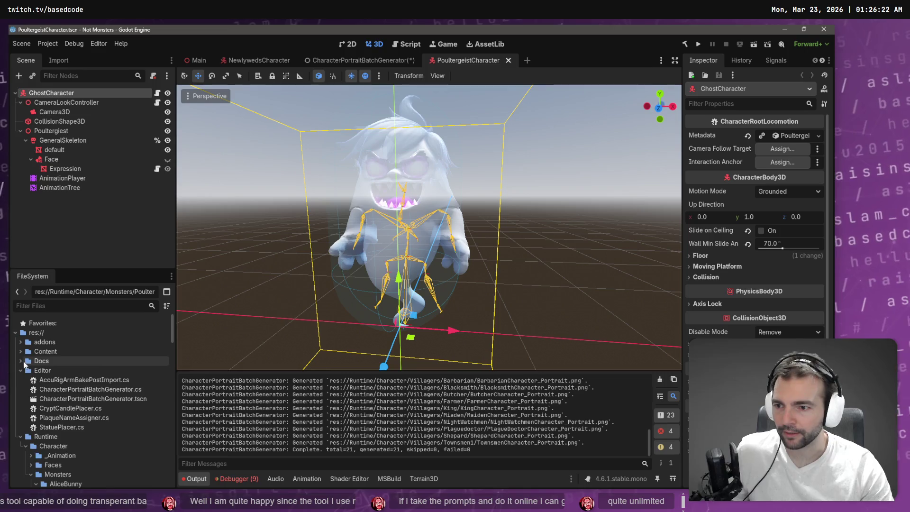
click(20, 360)
right_click(55, 362)
mouse_move(152, 334)
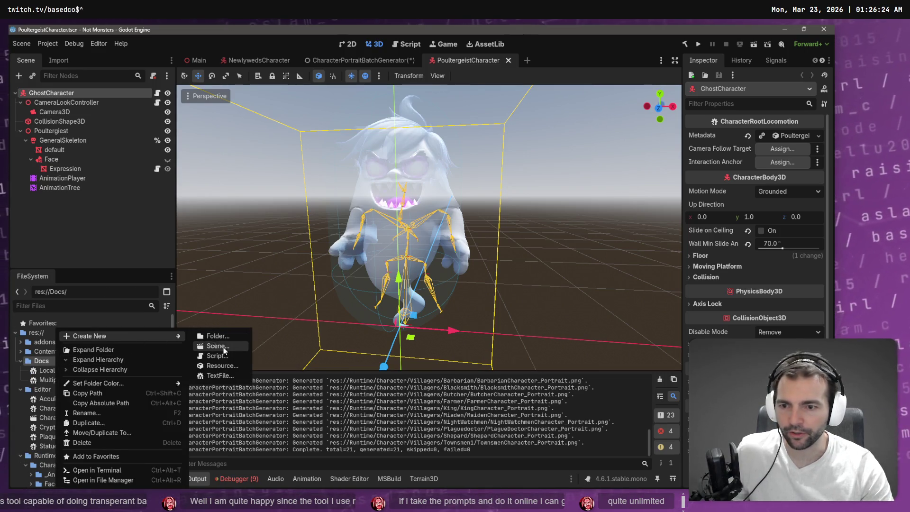
click(235, 374)
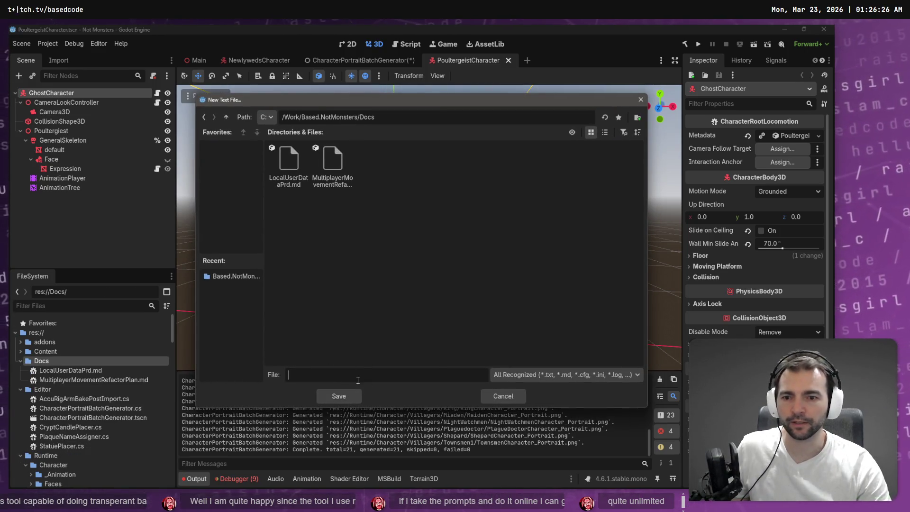
text(CharacterPi)
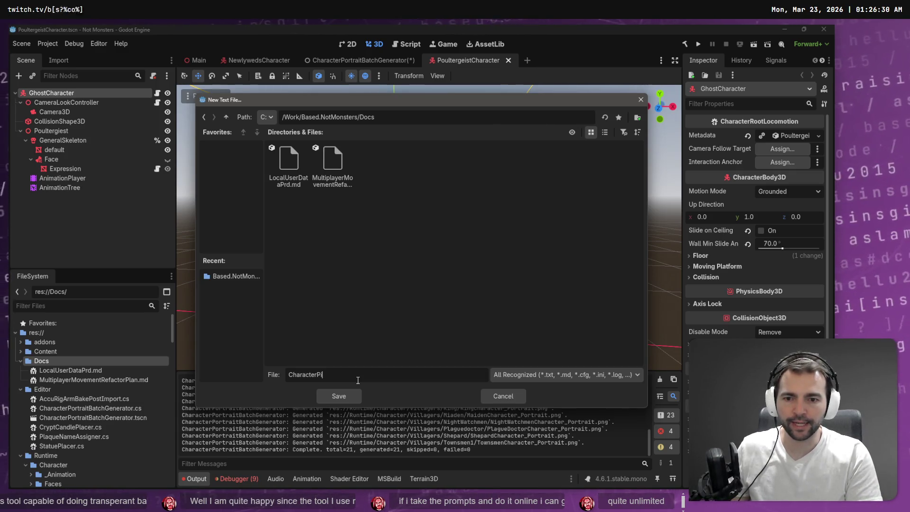
text(peline.m)
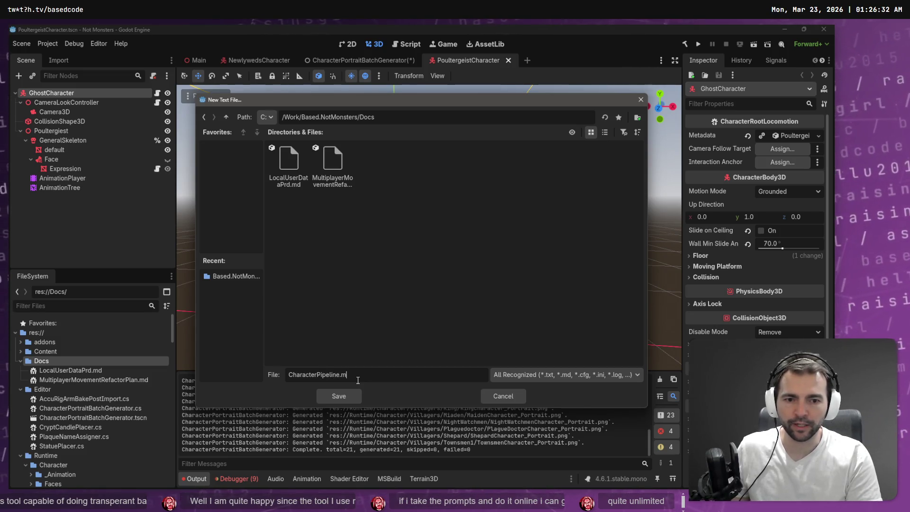
text(d)
key(Return)
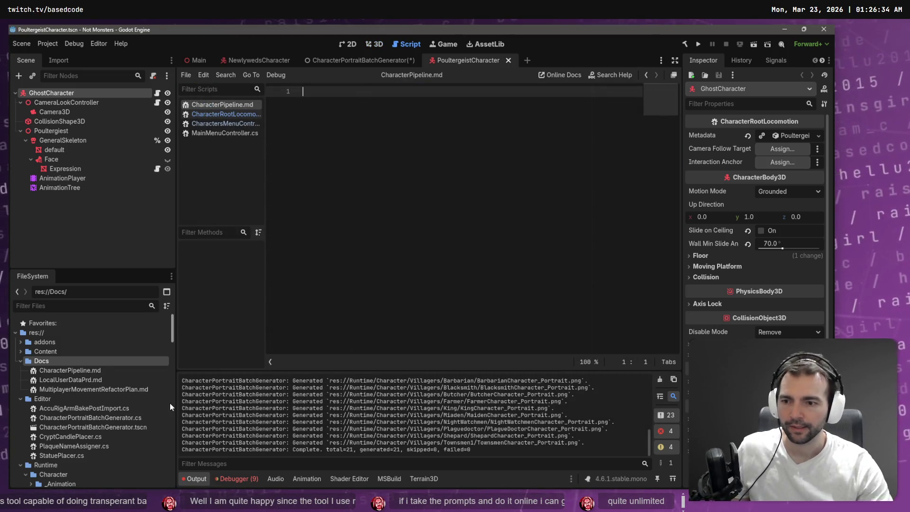
double_click(111, 369)
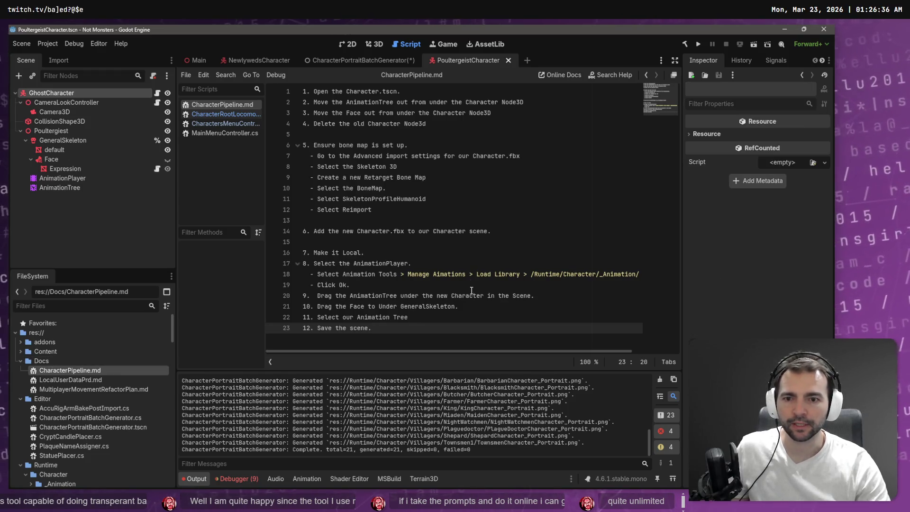
key(ctrl+s)
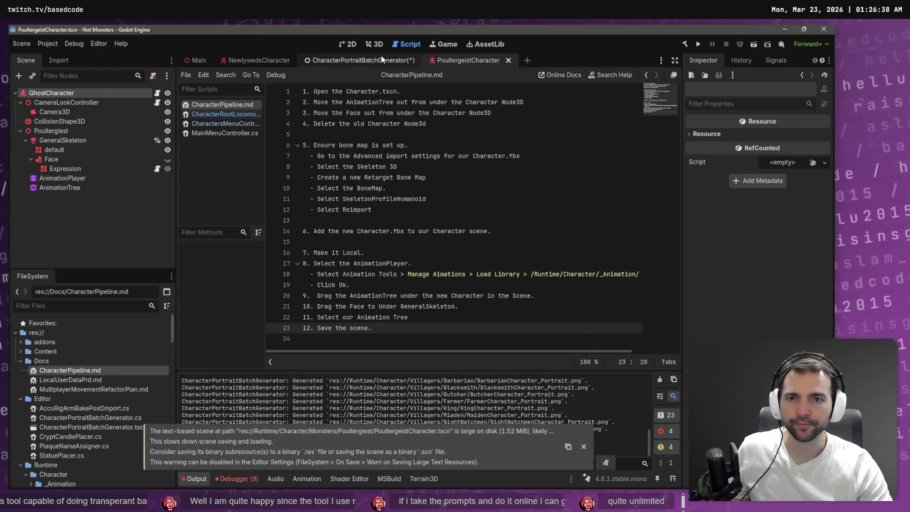
Move between the generator and Poultergeist scene tabs, then close the CharacterPortraitBatchGenerator scene.
click(381, 56)
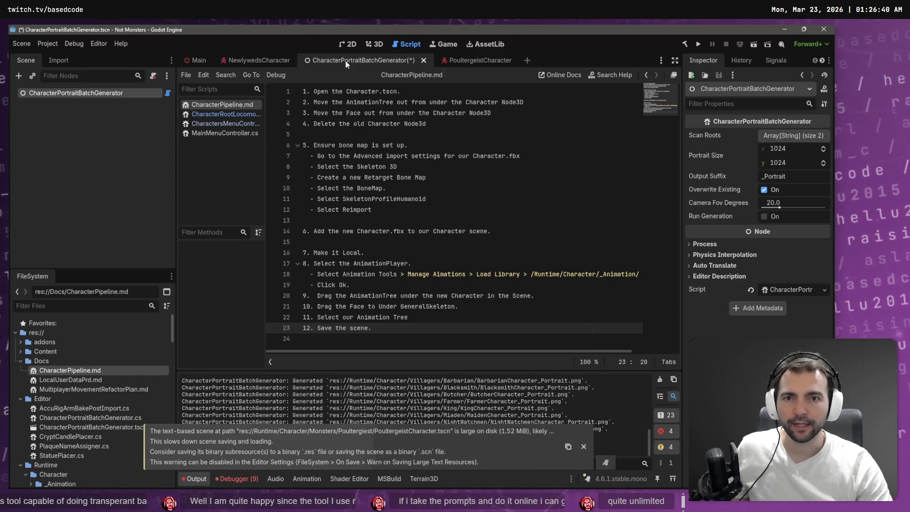
click(472, 62)
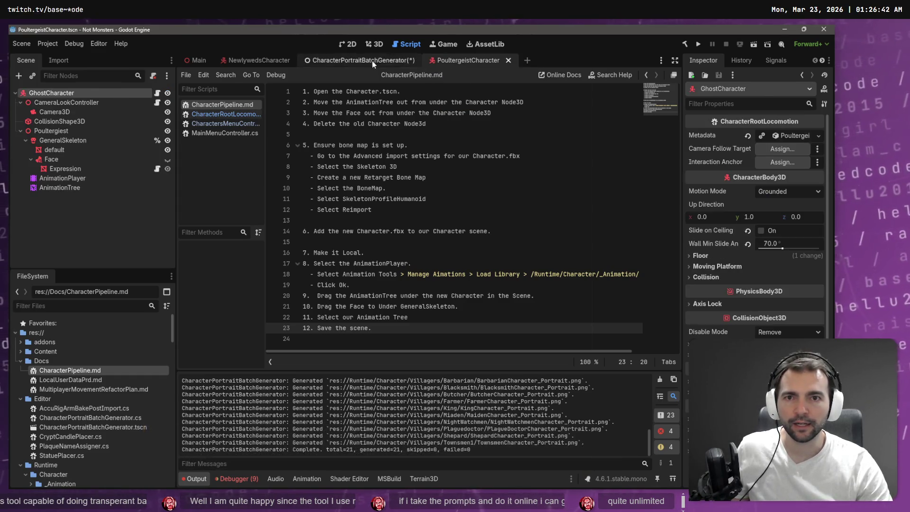
click(371, 44)
click(370, 58)
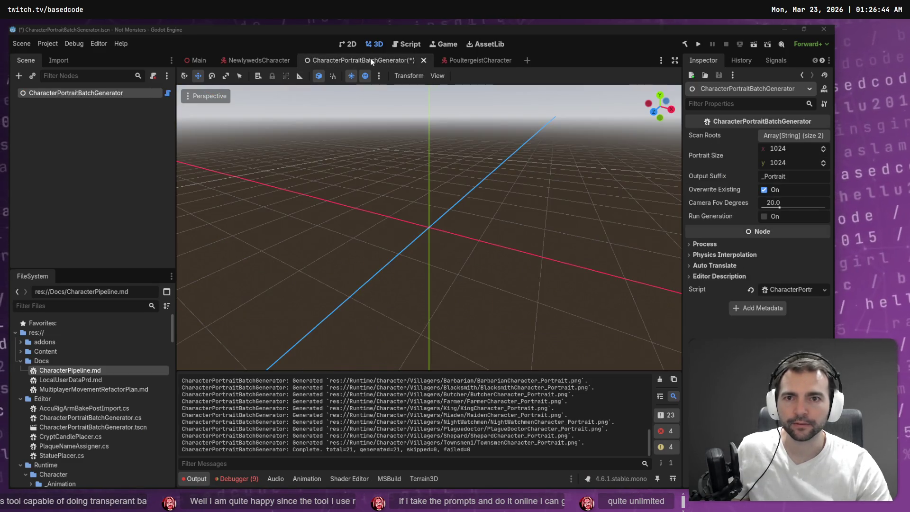
middle_click(370, 57)
Close the portrait batch generator scene without saving, then collapse the Docs and Editor folders.
click(485, 283)
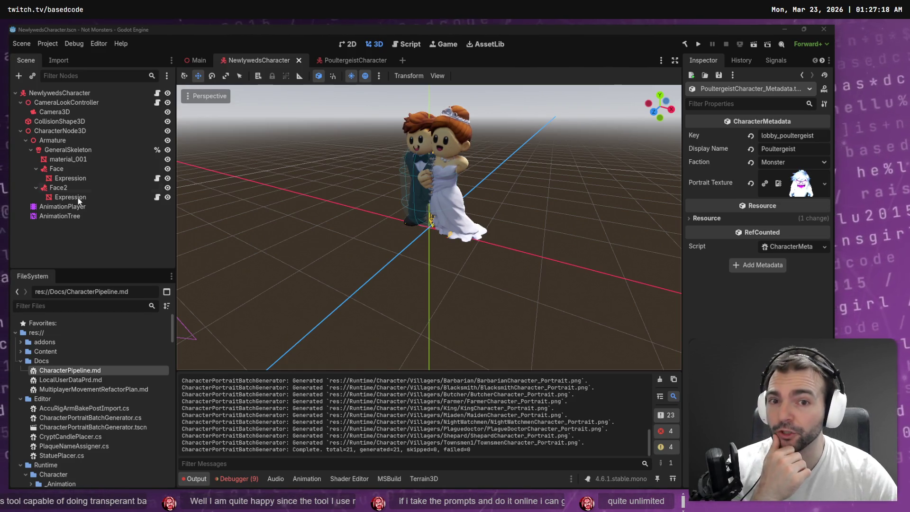
drag(341, 257, 344, 254)
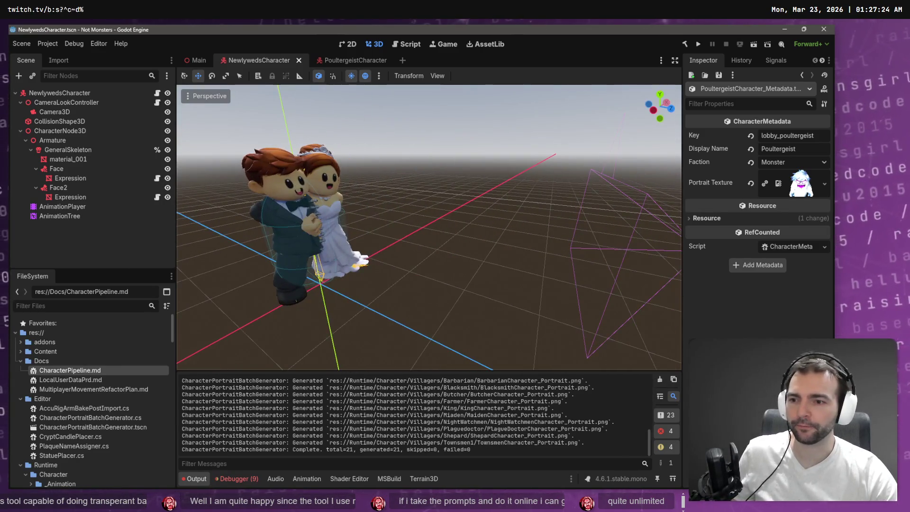
click(20, 361)
click(23, 373)
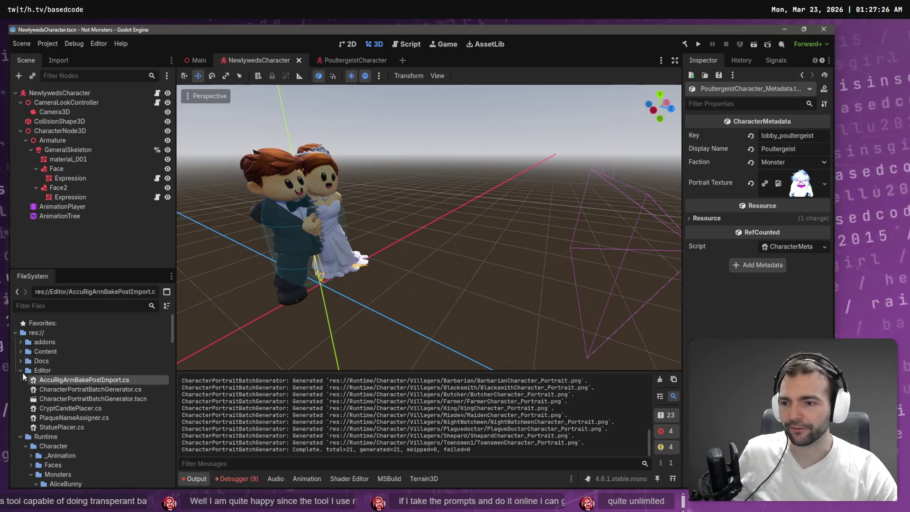
click(21, 371)
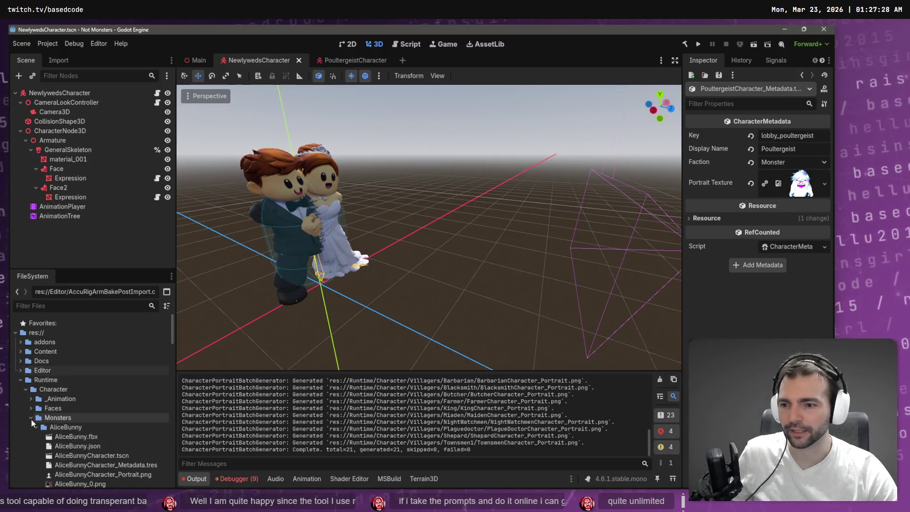
Collapse AliceBunny and look through the Ghost and Newlyweds monster folders' files.
click(36, 427)
click(36, 446)
scroll(35, 428, down, 1)
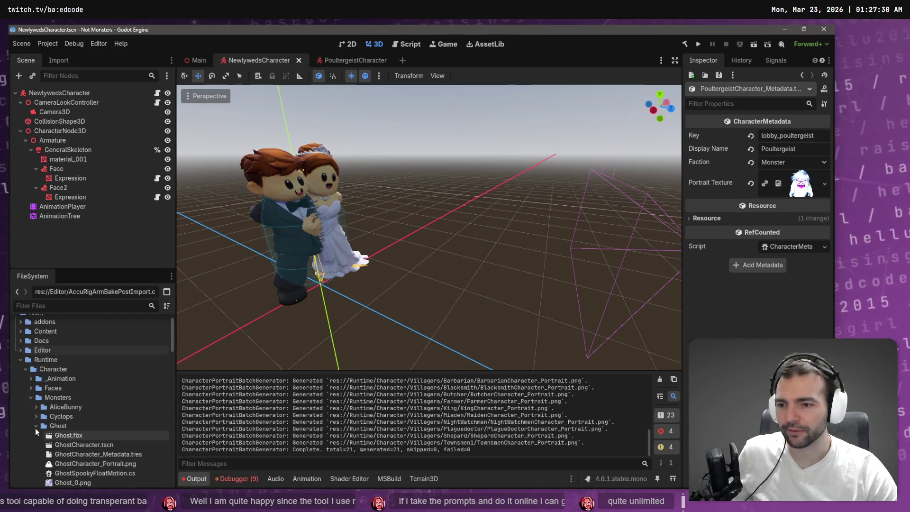
click(36, 426)
scroll(35, 425, down, 2)
click(36, 404)
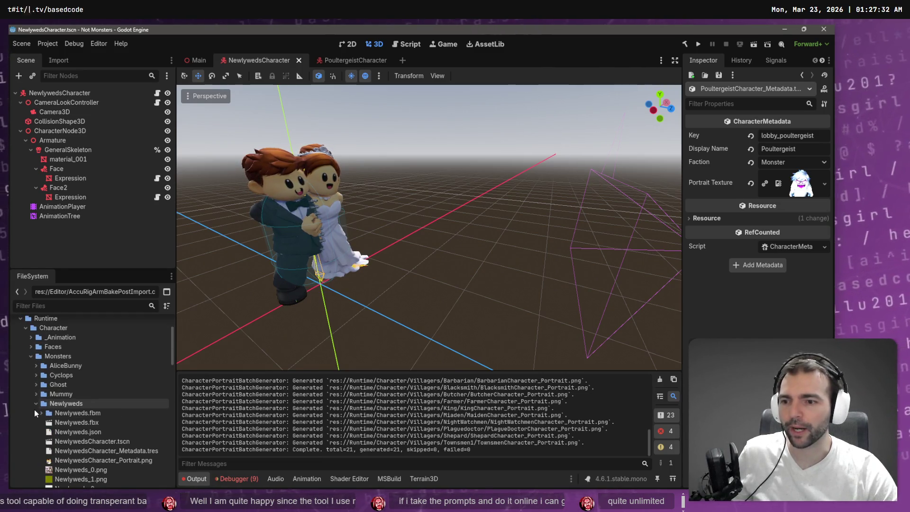
click(36, 405)
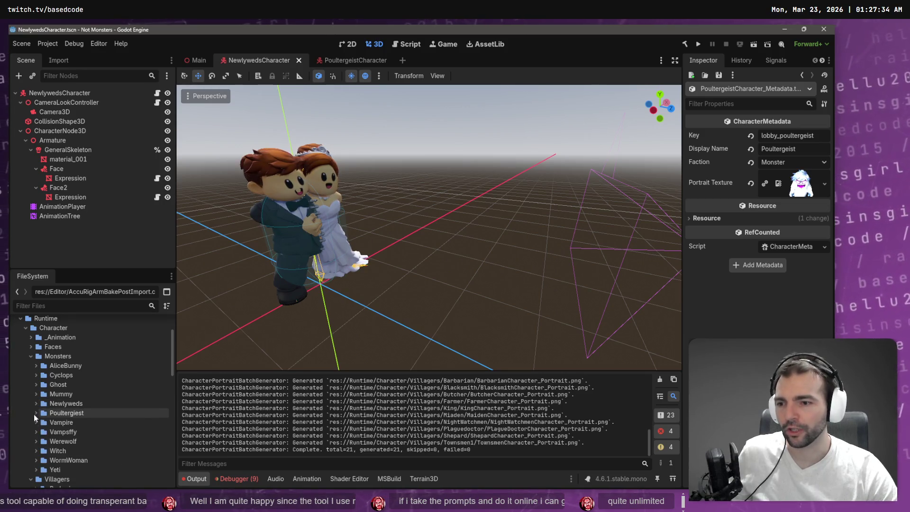
scroll(47, 420, up, 1)
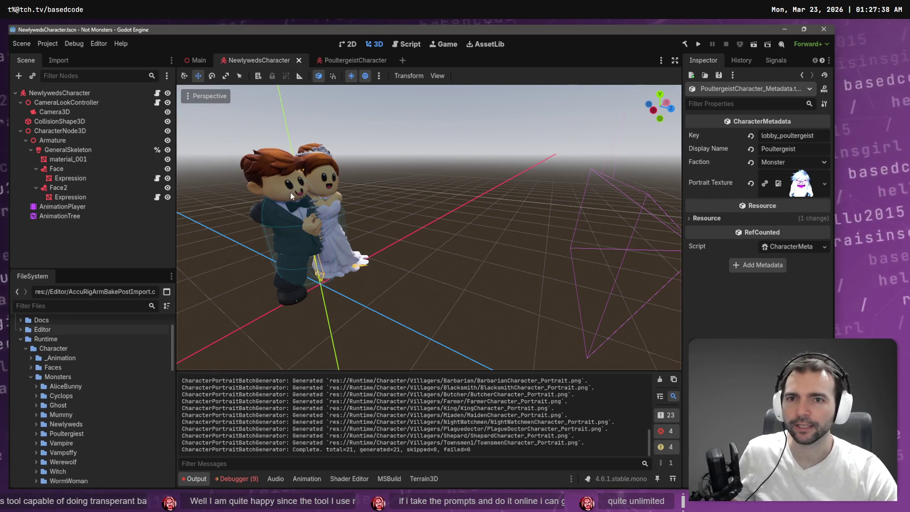
mouse_move(206, 64)
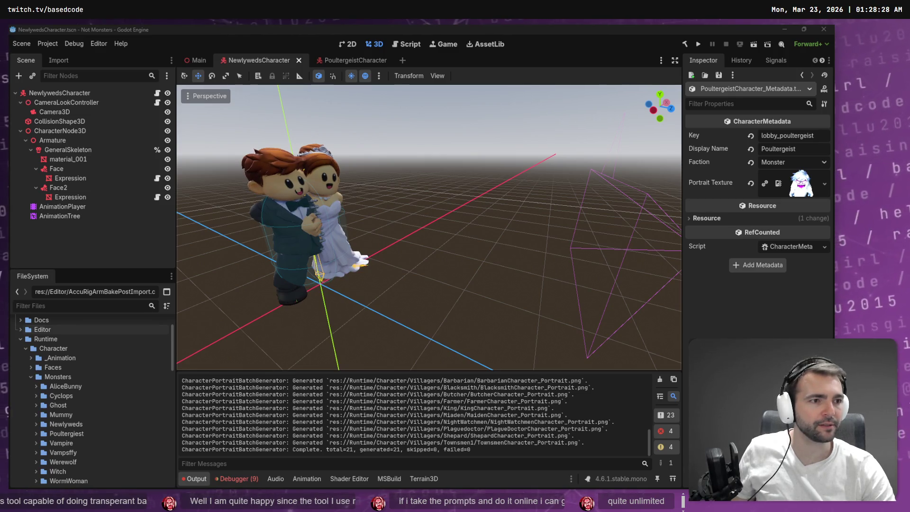
Show the Main town scene in Godot and collapse the Runtime folder in FileSystem.
click(721, 133)
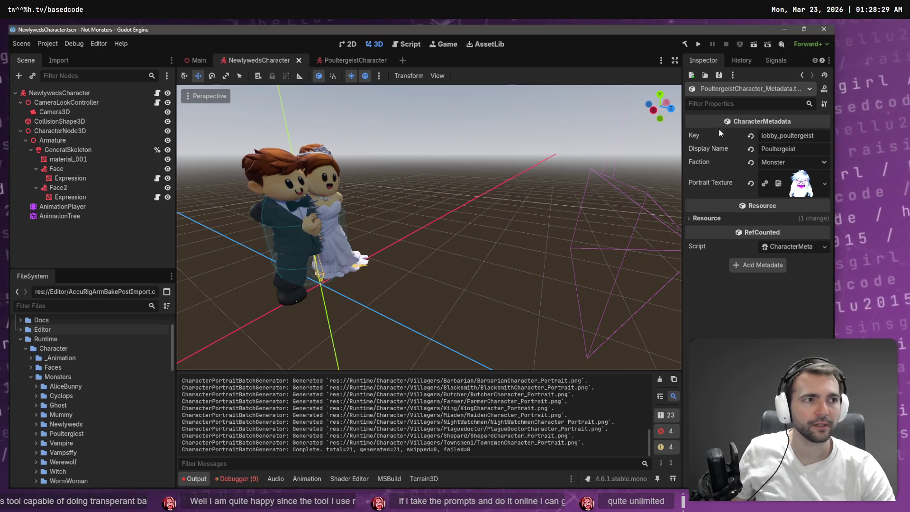
click(200, 59)
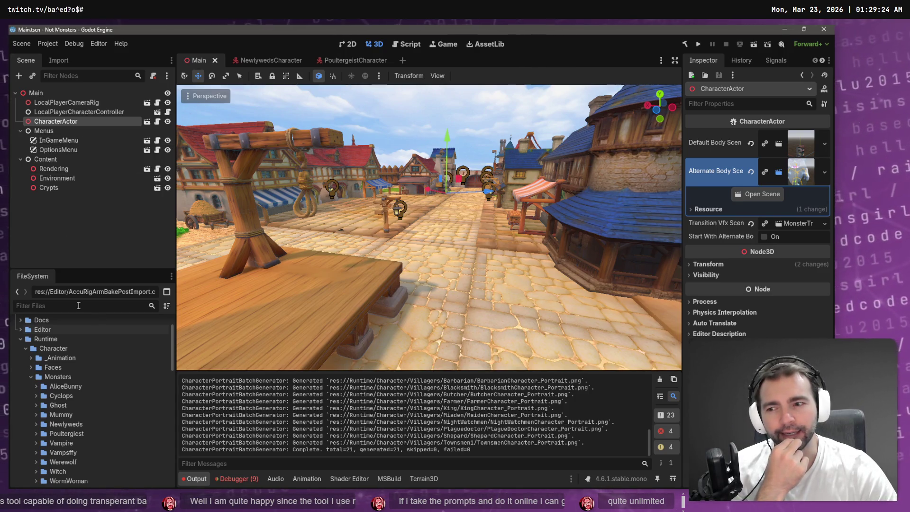
click(21, 339)
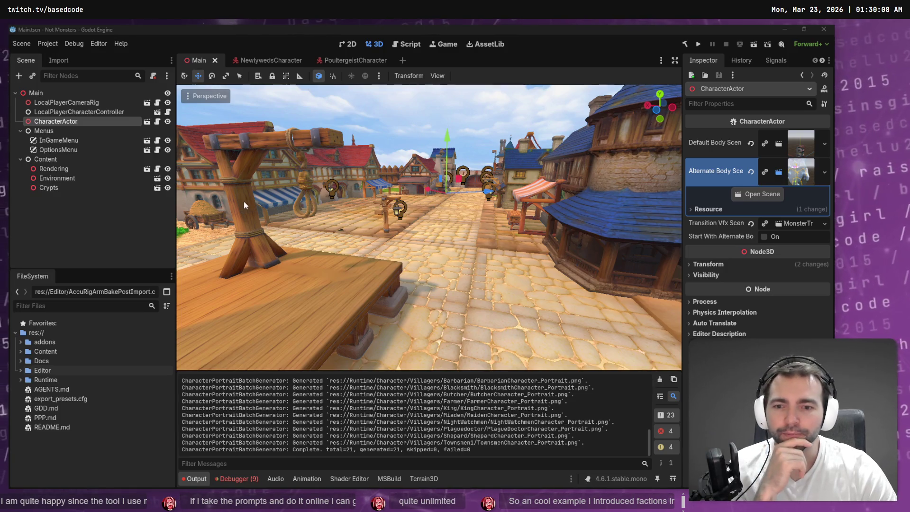
Clear the nine debugger errors and return to the NewlywedsCharacter scene.
click(222, 478)
click(664, 387)
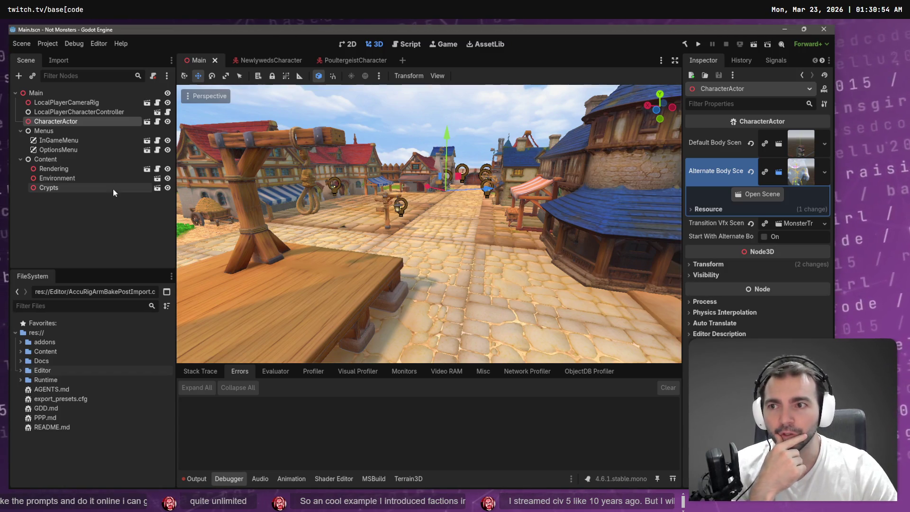
click(246, 60)
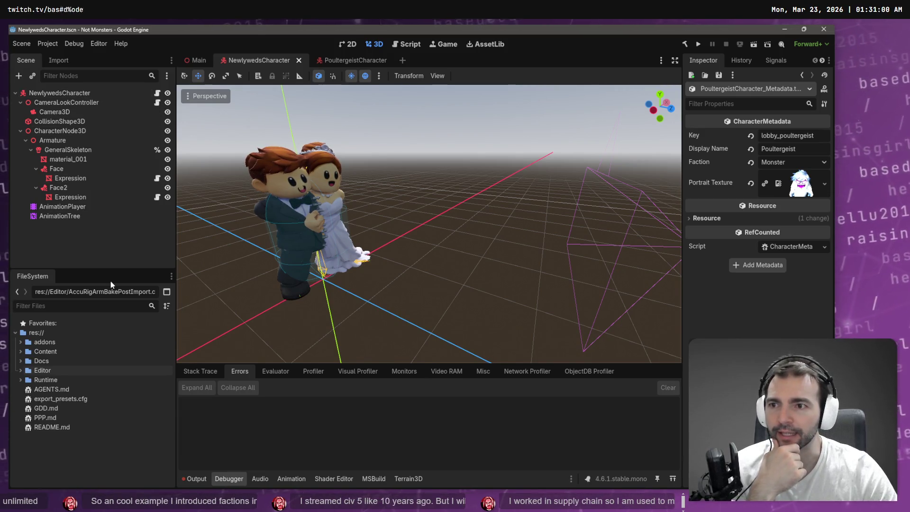
Inspect the NewlywedsCharacter root node's properties, then bring the Codex chat forward.
click(82, 92)
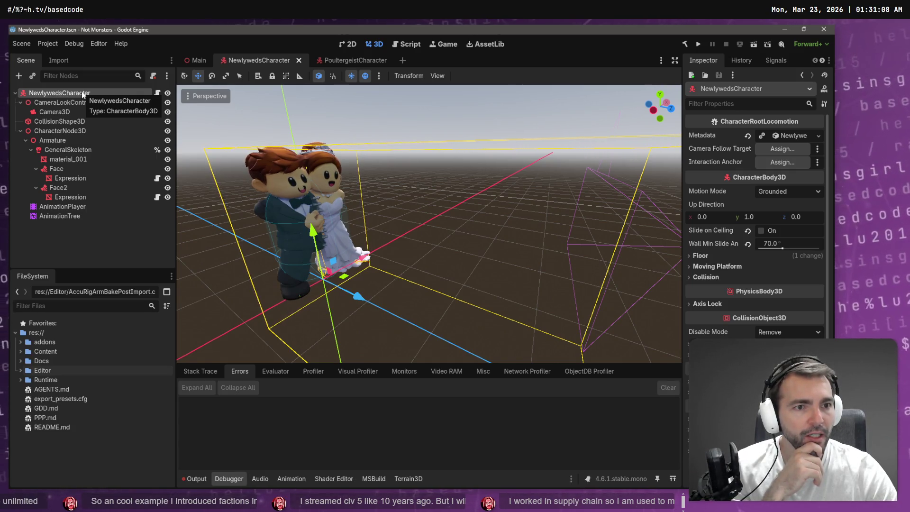
click(121, 241)
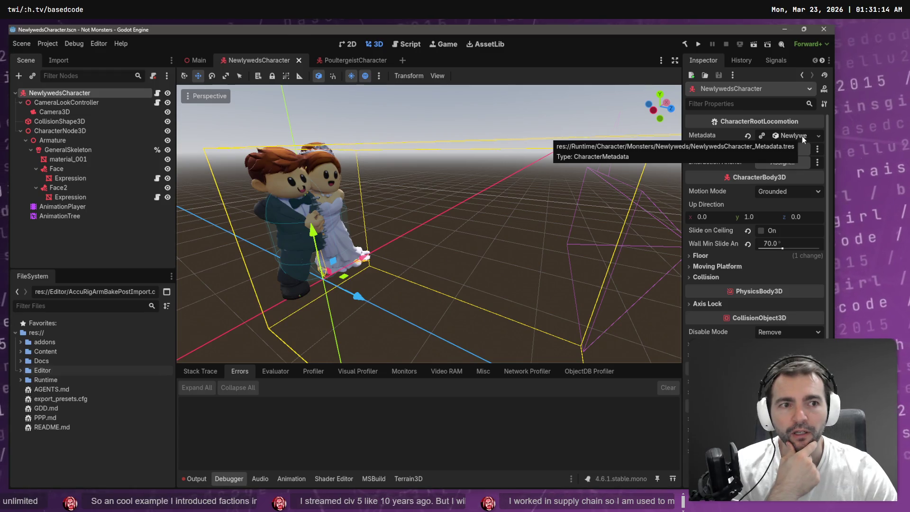
mouse_move(748, 243)
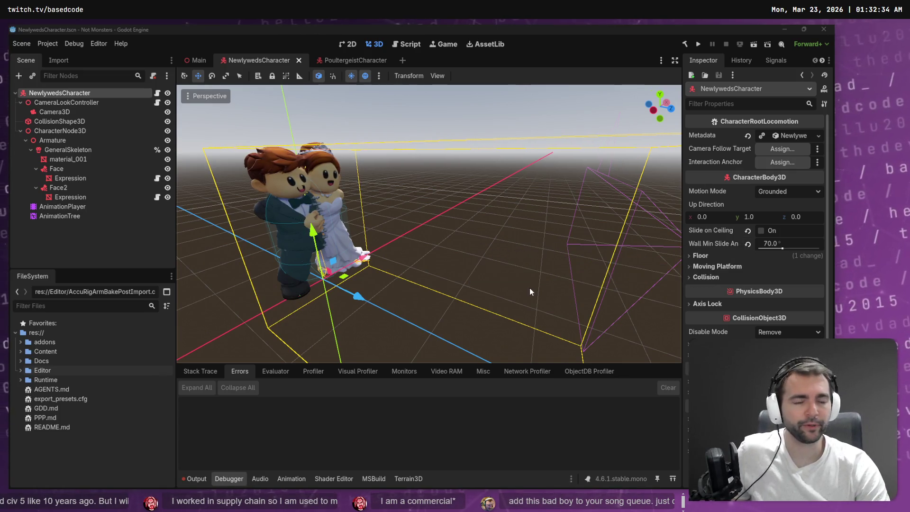
key(alt+Tab)
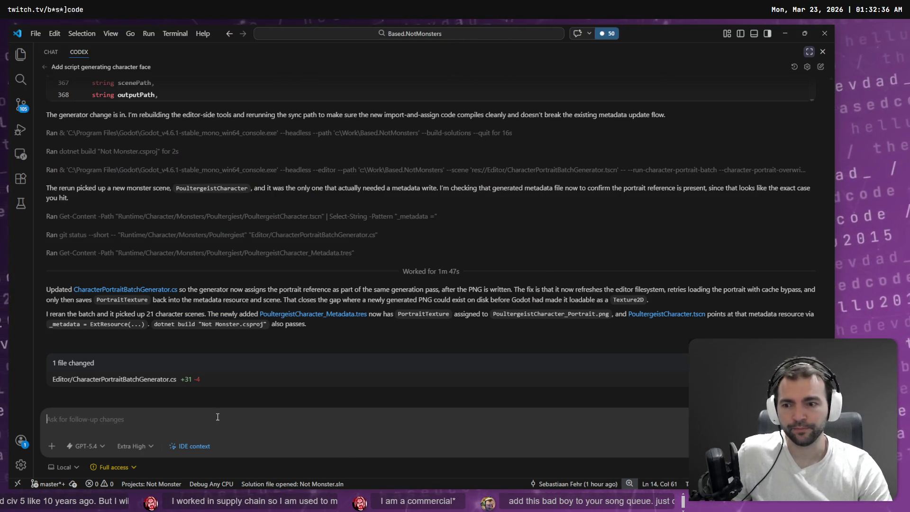
Dictate the opening paragraphs asking Codex for a character layer above locomotion.
key(super+h)
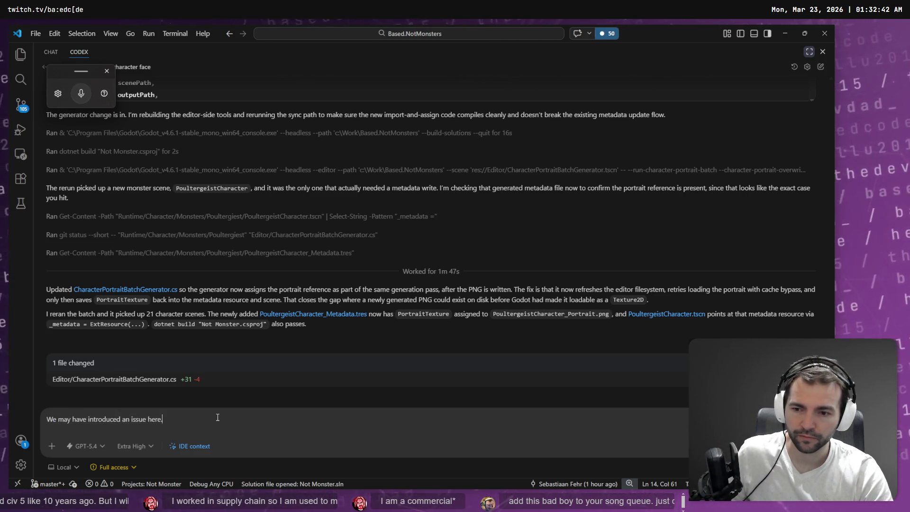
key(super+h)
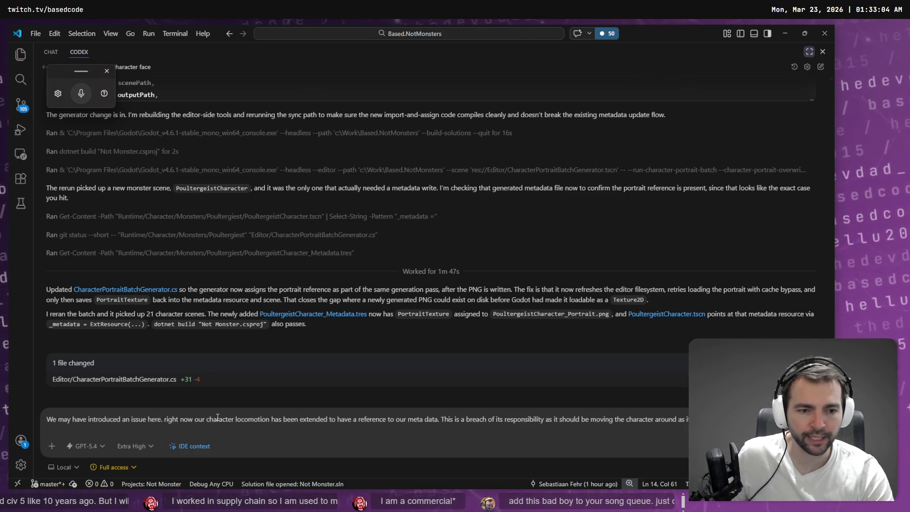
key(super+h)
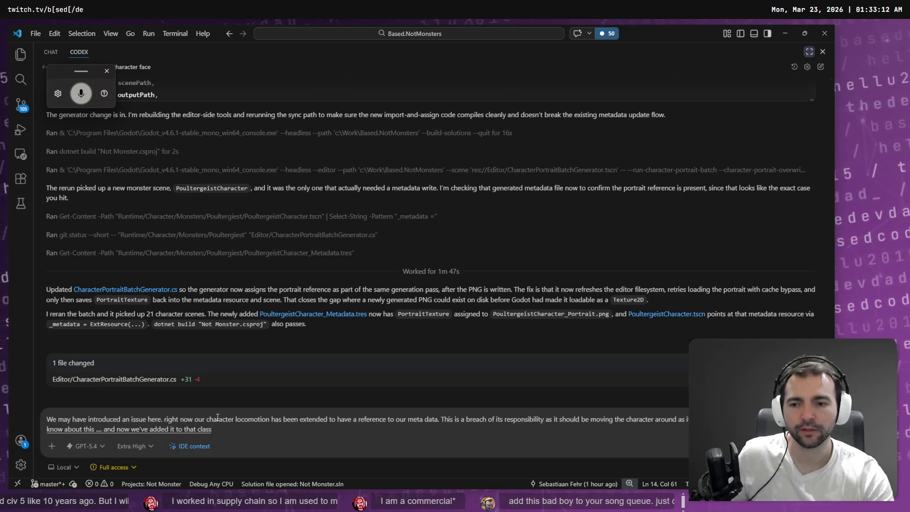
key(super+h)
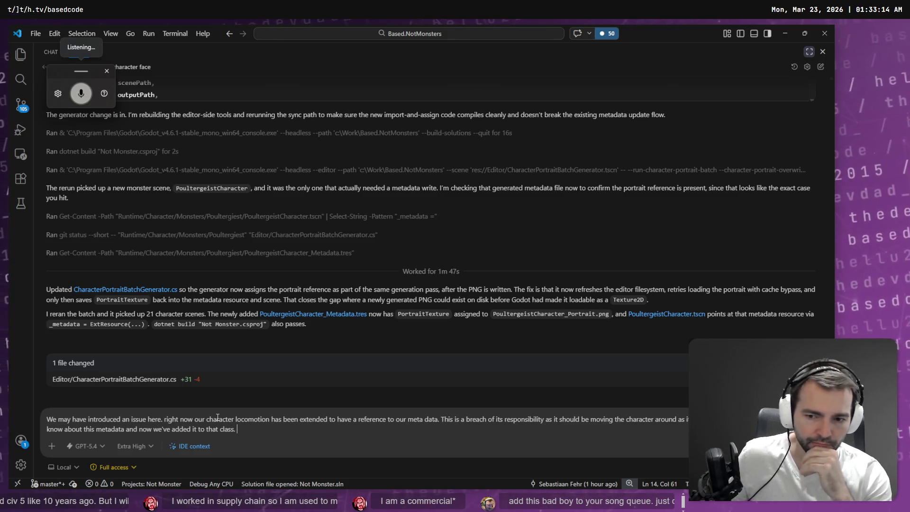
key(super+h)
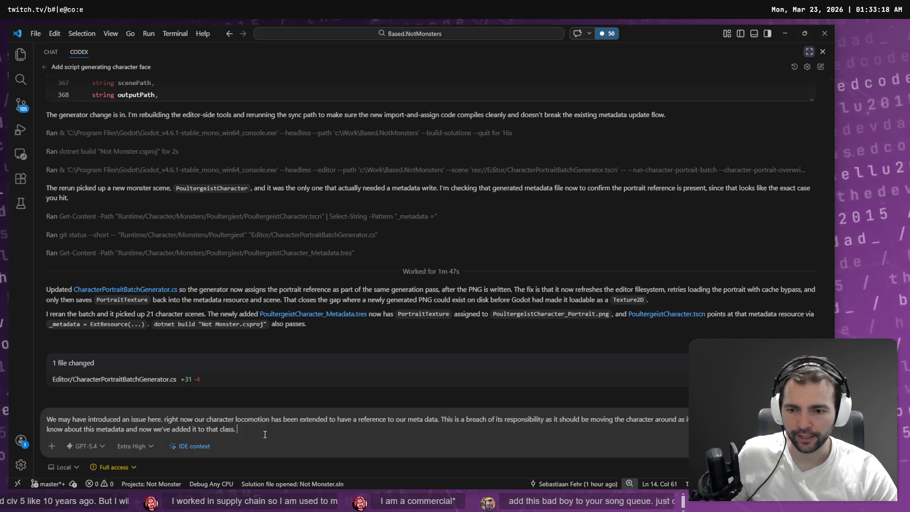
key(shift+Return)
key(super+h)
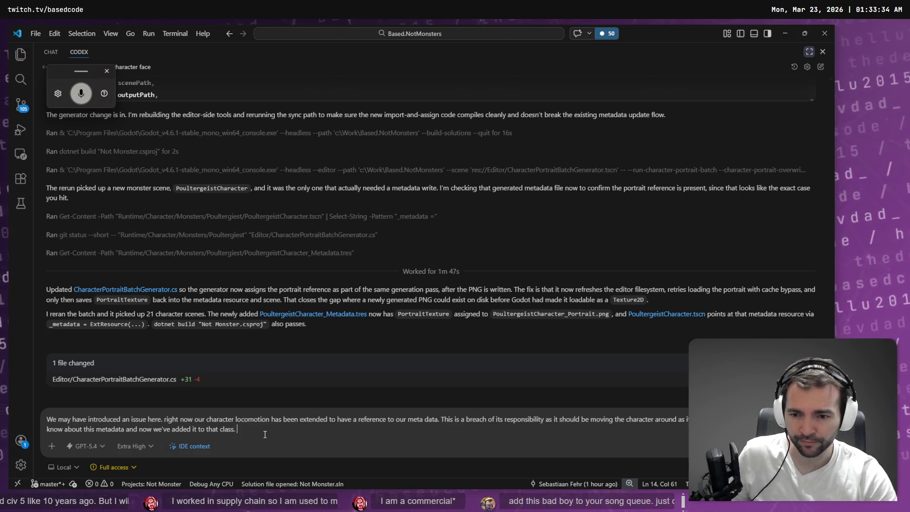
key(shift+Return)
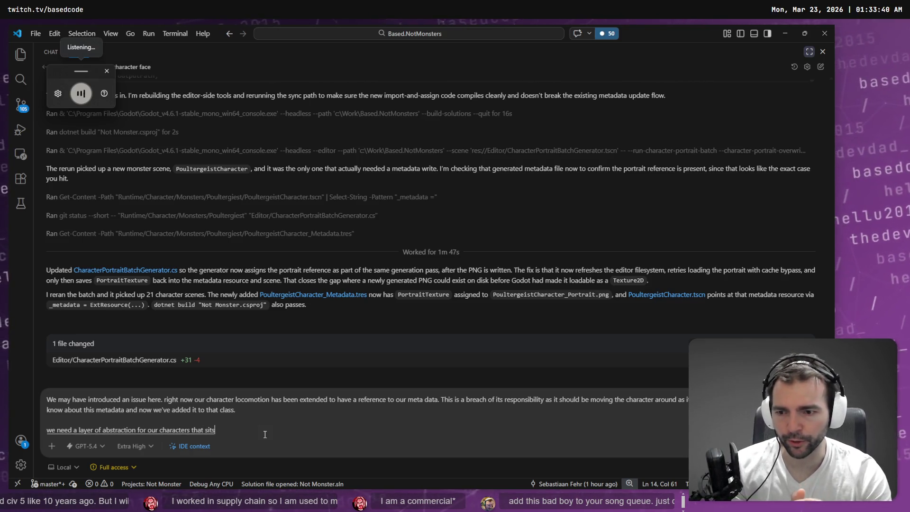
Finish dictating the final paragraph and send the metadata-separation brainstorm request to Codex.
key(alt+Tab)
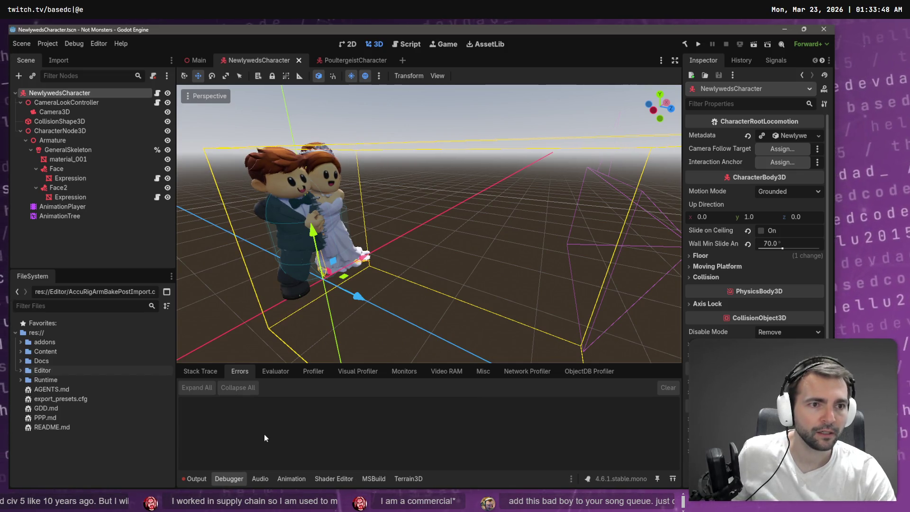
key(alt+Tab)
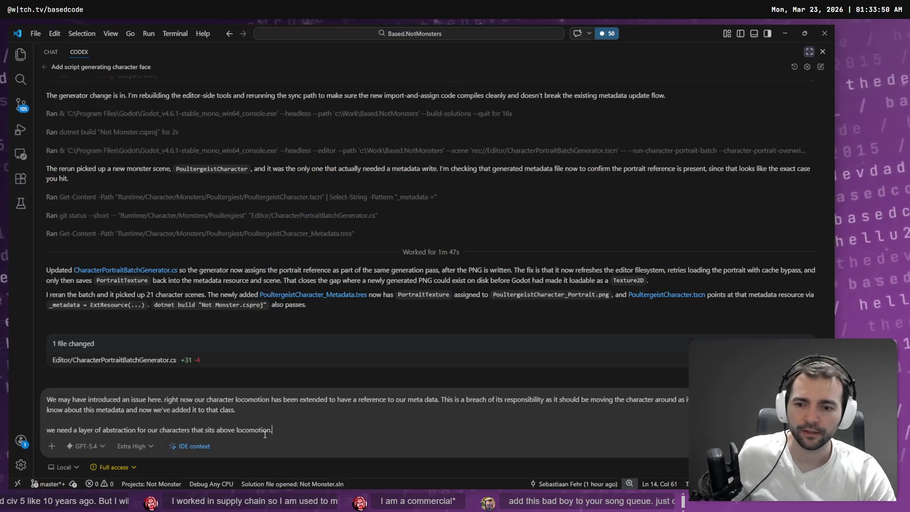
key(super+h)
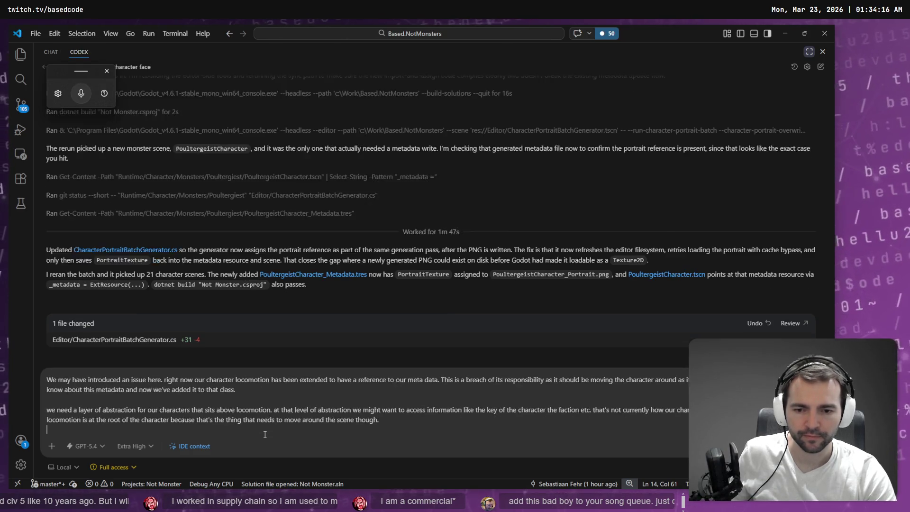
key(super+h)
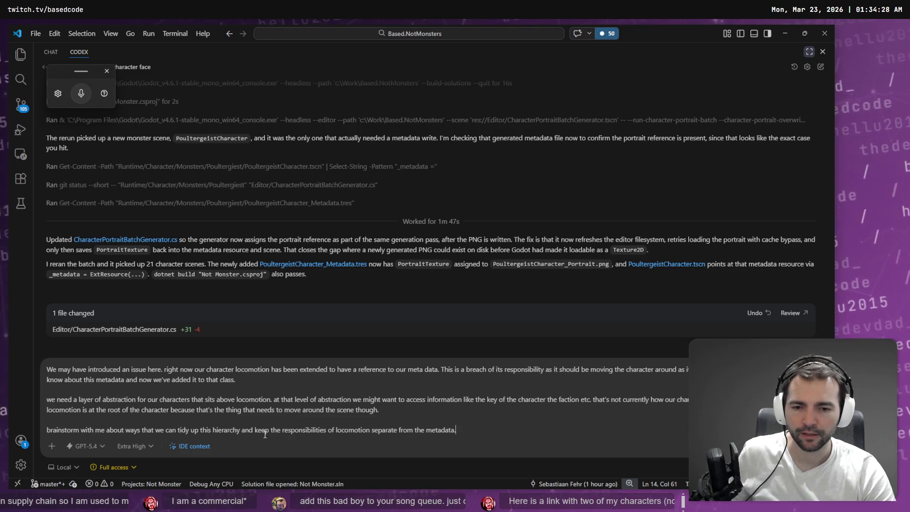
key(Return)
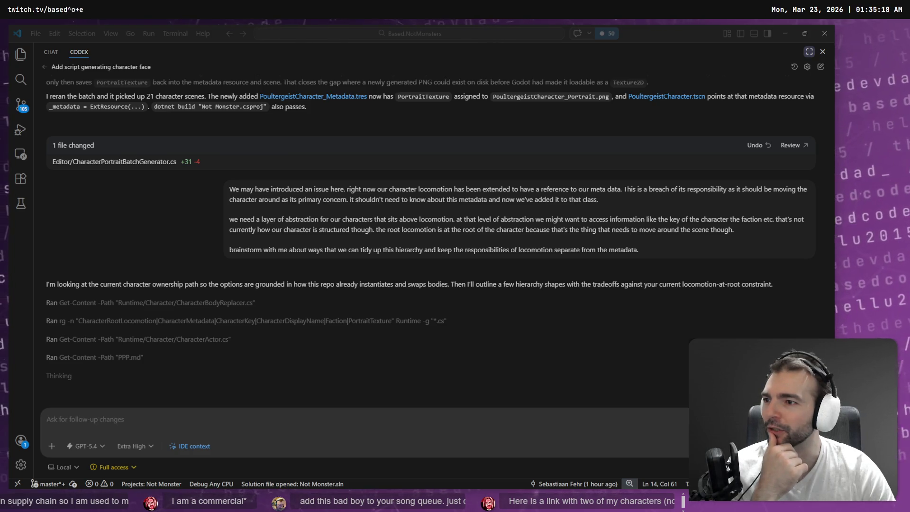
Maximise the shared Imgur album and autoscroll between the hawk tinkerer and owl shaman images.
drag(445, 19, 445, 21)
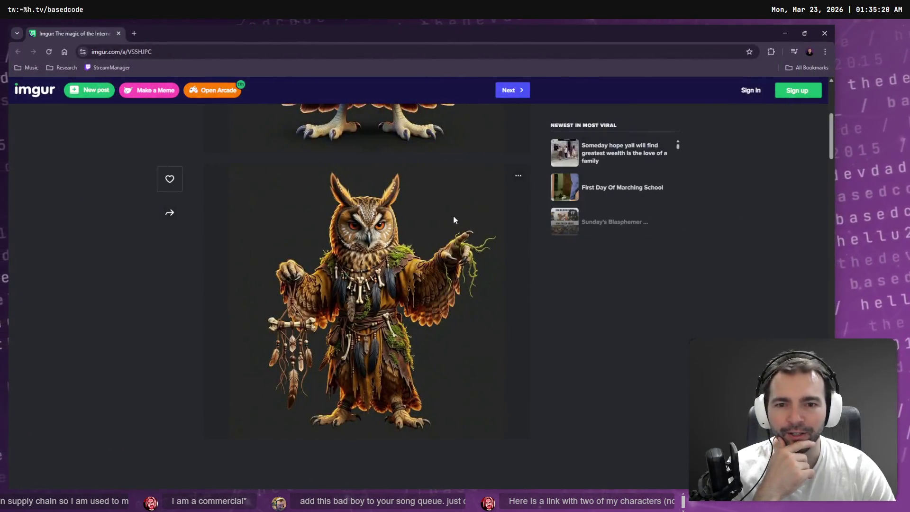
middle_click(624, 413)
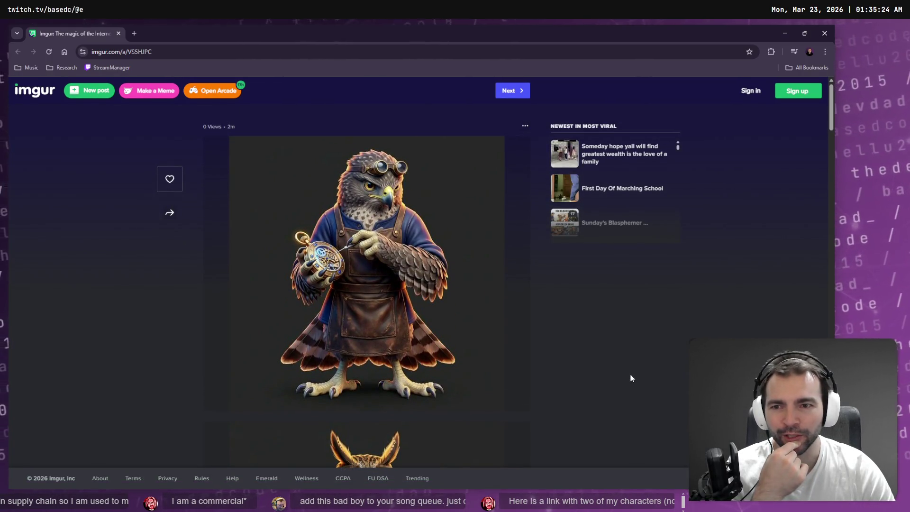
middle_click(635, 336)
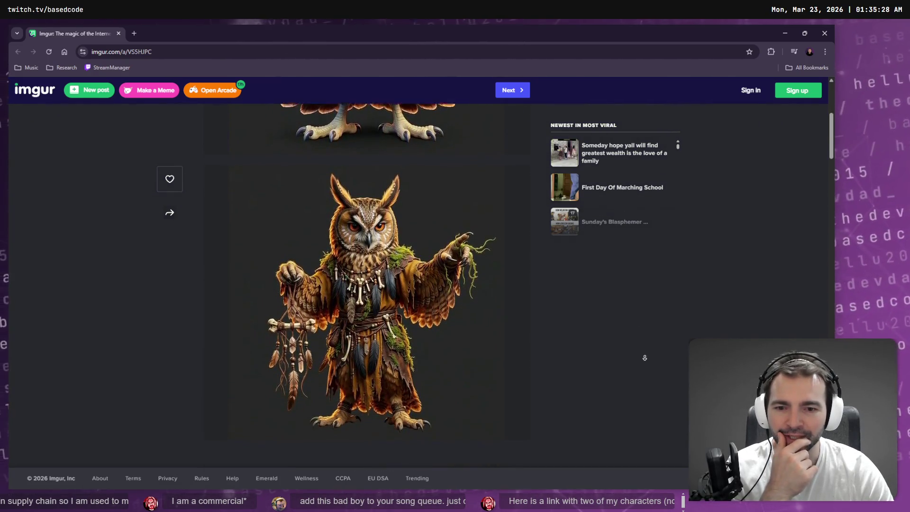
click(639, 366)
scroll(639, 366, up, 6)
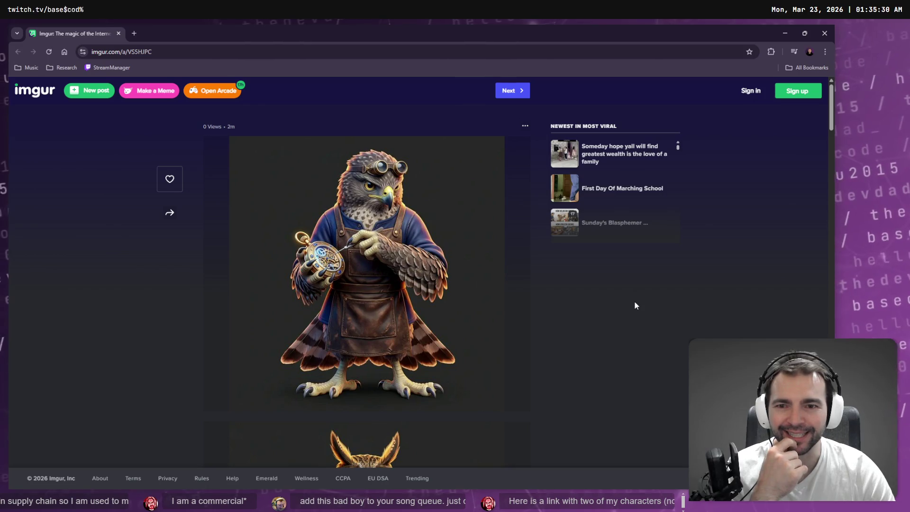
middle_click(635, 302)
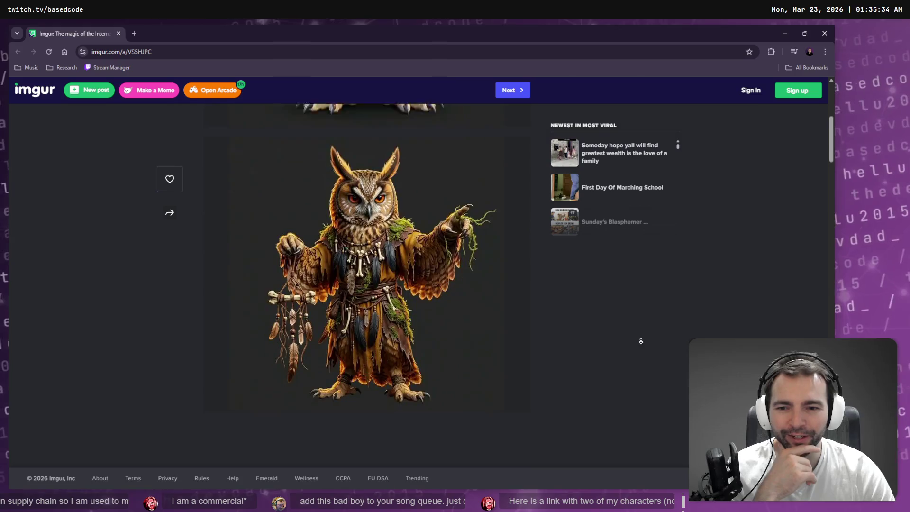
click(614, 340)
scroll(614, 341, up, 6)
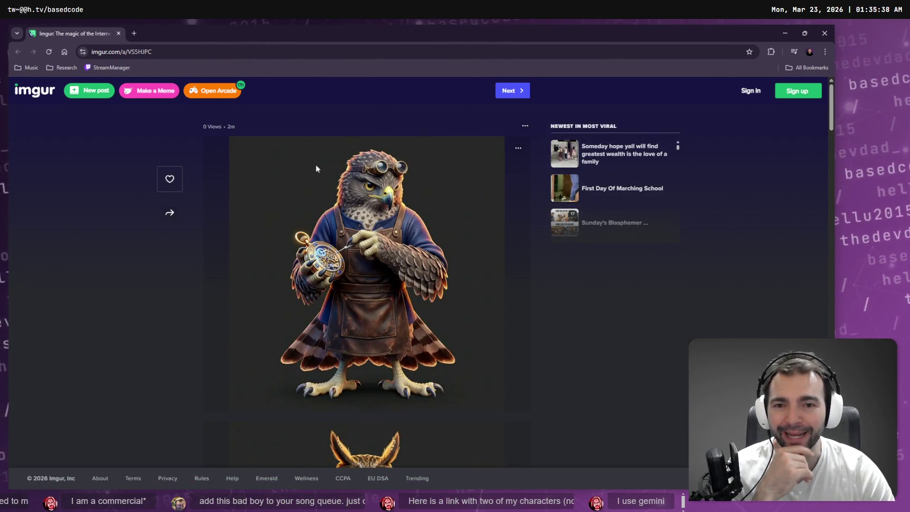
middle_click(586, 298)
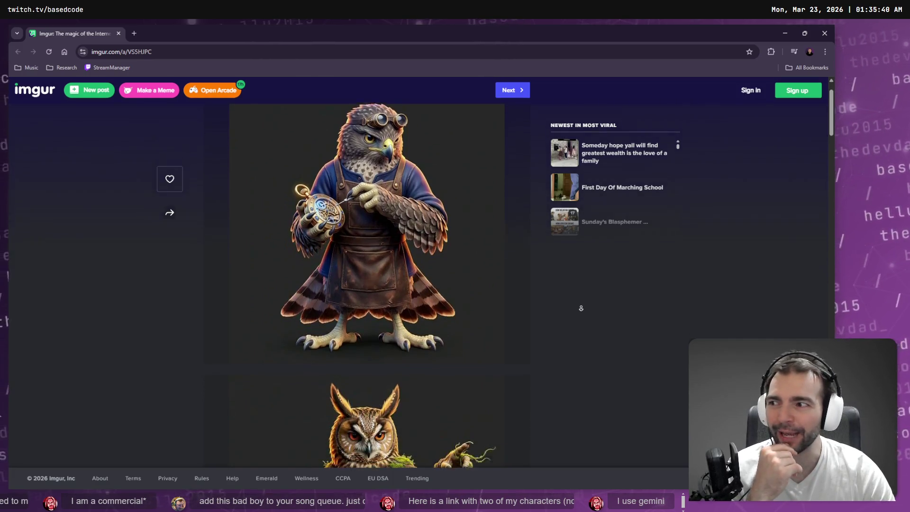
scroll(596, 307, up, 5)
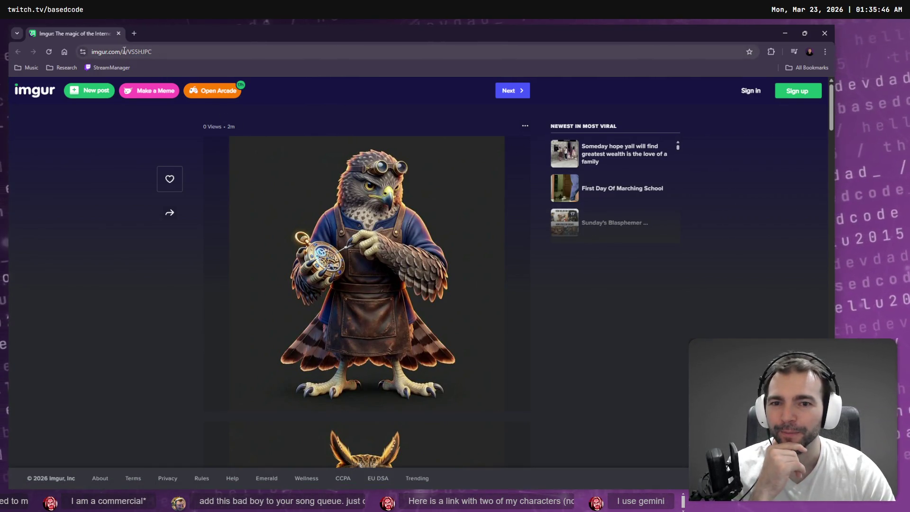
Return to Codex's reply recommending a CharacterFormDefinition resource and five-step migration.
key(alt+Tab)
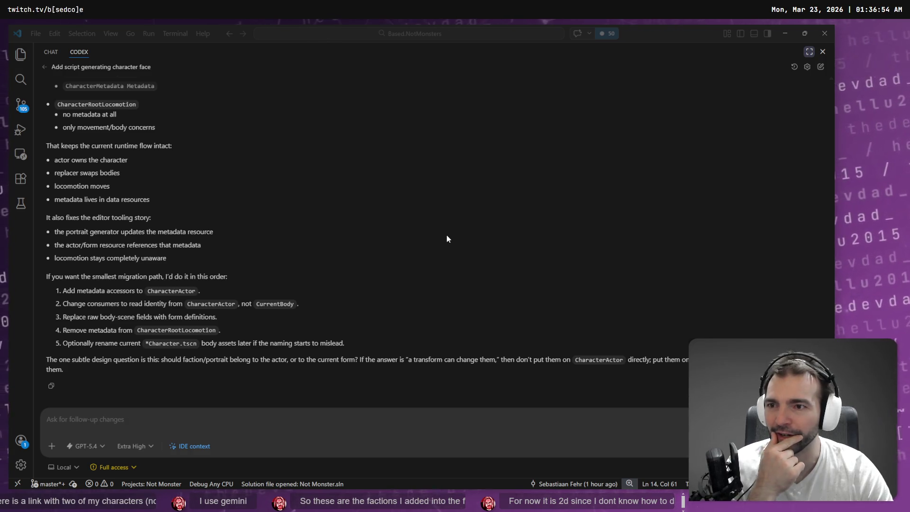
Scroll up to Codex's layer model: CharacterActor logical, CharacterRootLocomotion physical.
scroll(447, 249, up, 15)
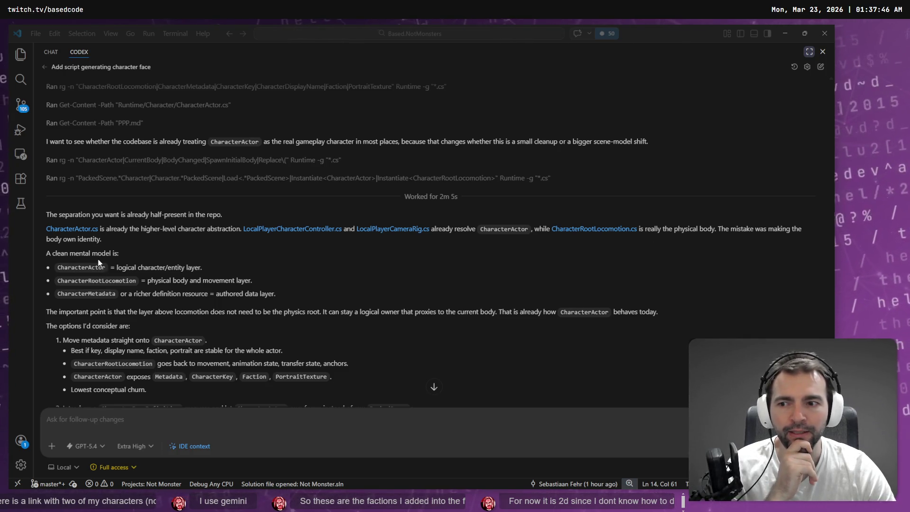
Read Codex's passages on CharacterMetadata, a logical owner proxying the body, and today's CharacterActor.
scroll(160, 243, down, 2)
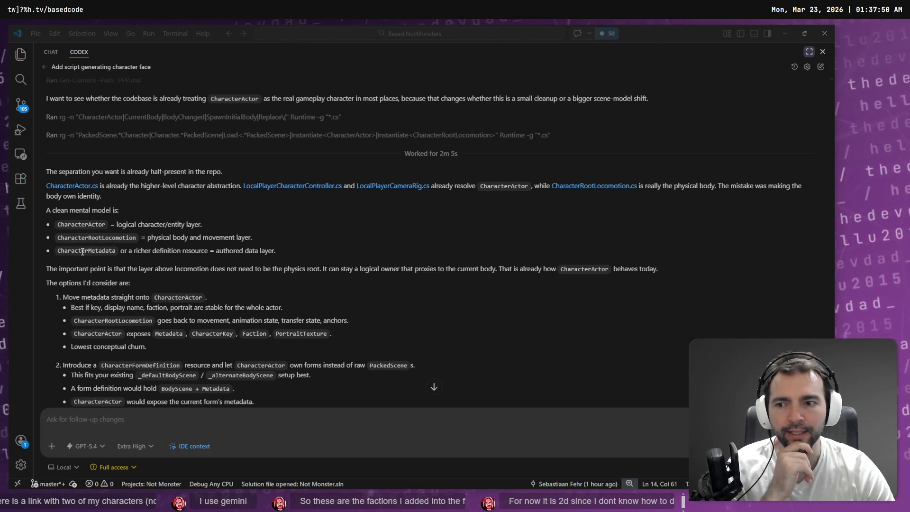
double_click(83, 251)
click(239, 267)
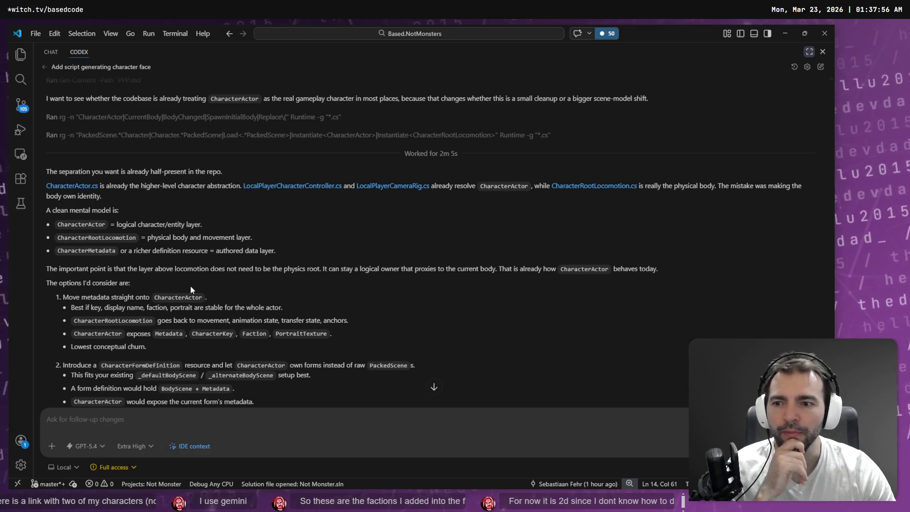
scroll(191, 290, down, 1)
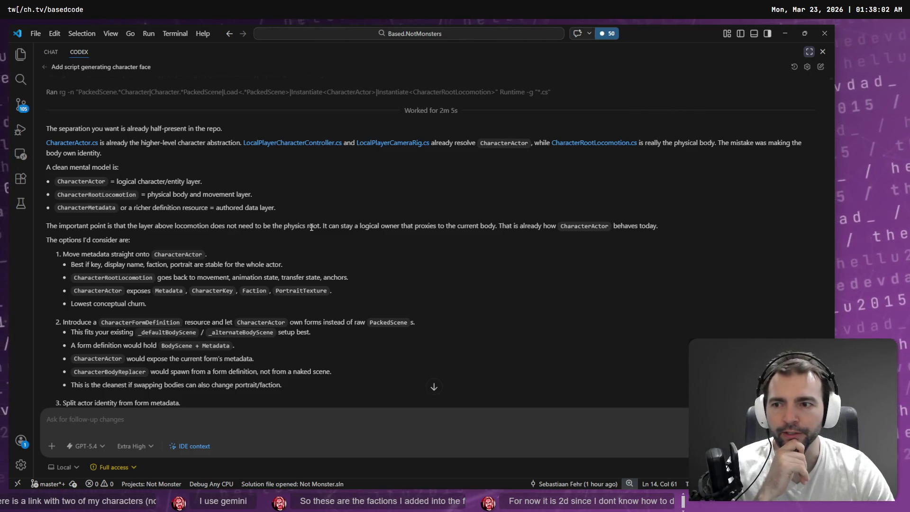
drag(322, 227, 494, 225)
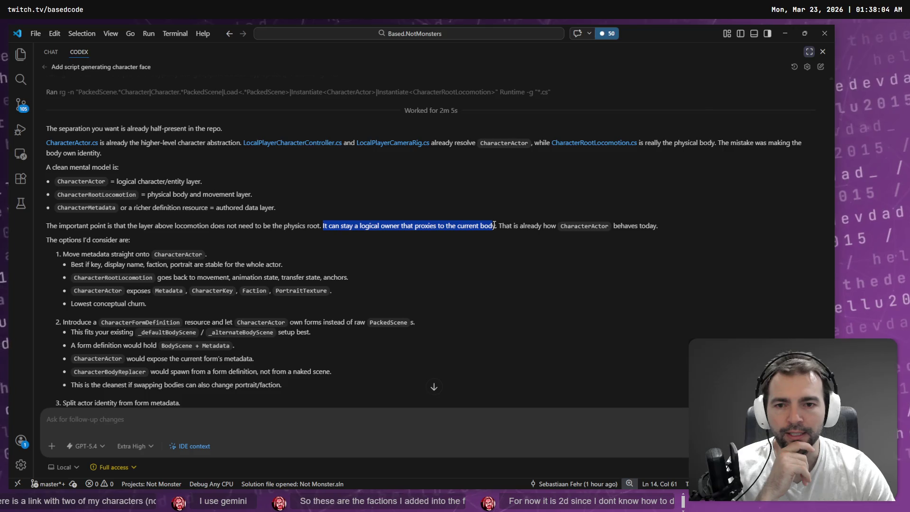
click(450, 230)
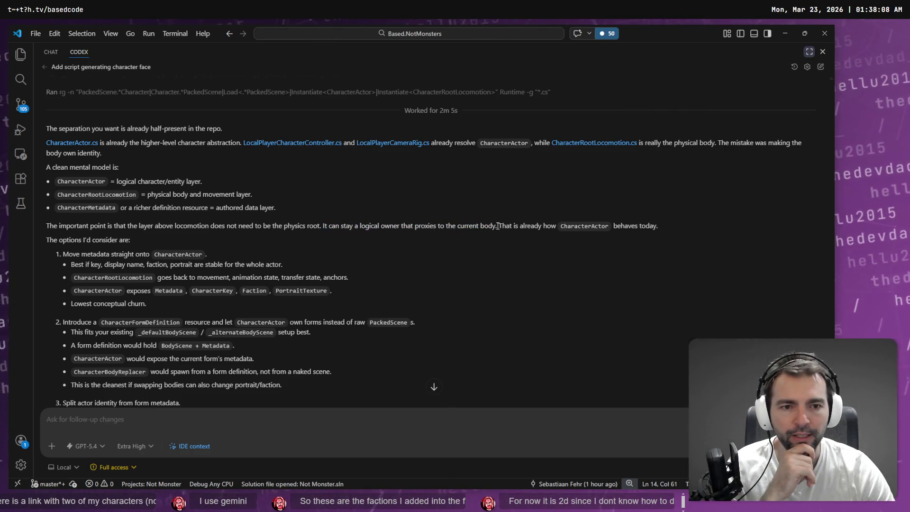
drag(497, 226, 615, 232)
click(611, 231)
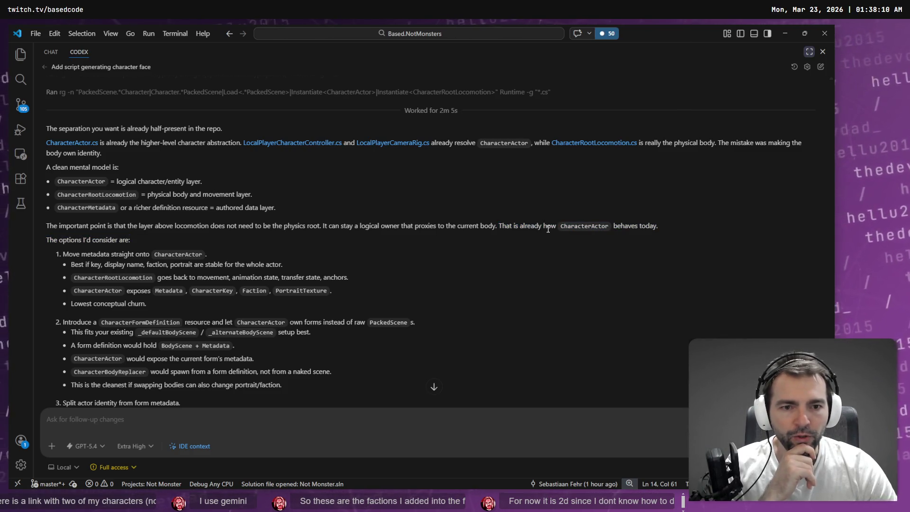
double_click(577, 228)
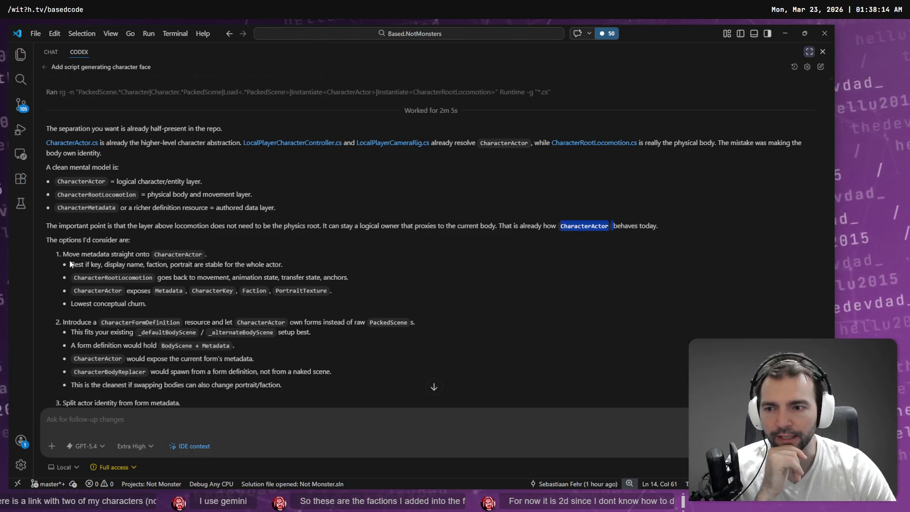
Review the first option's line about stable key, name, faction and portrait.
double_click(162, 252)
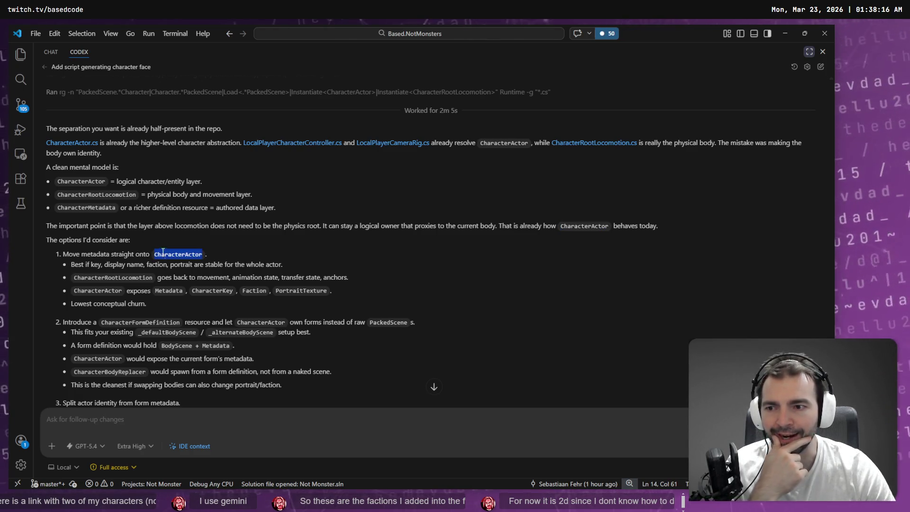
click(156, 263)
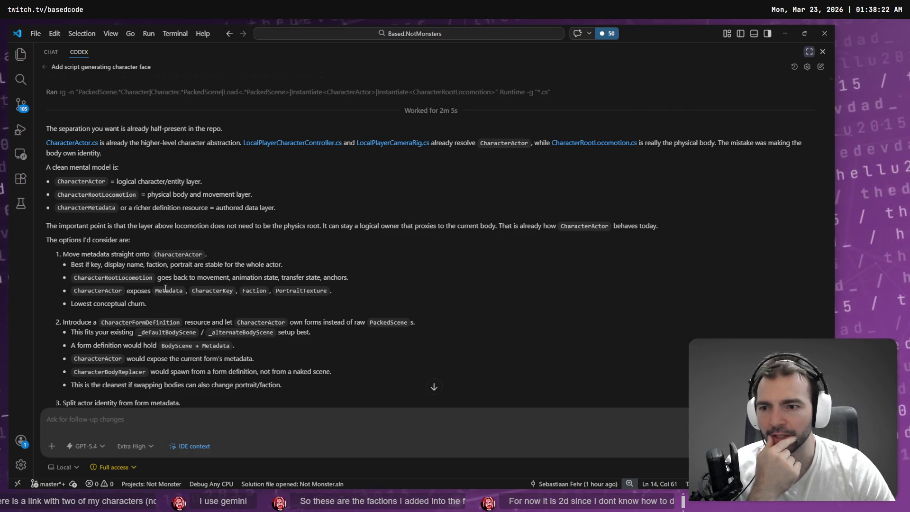
mouse_move(284, 264)
mouse_down()
mouse_move(71, 264)
mouse_move(95, 264)
mouse_up()
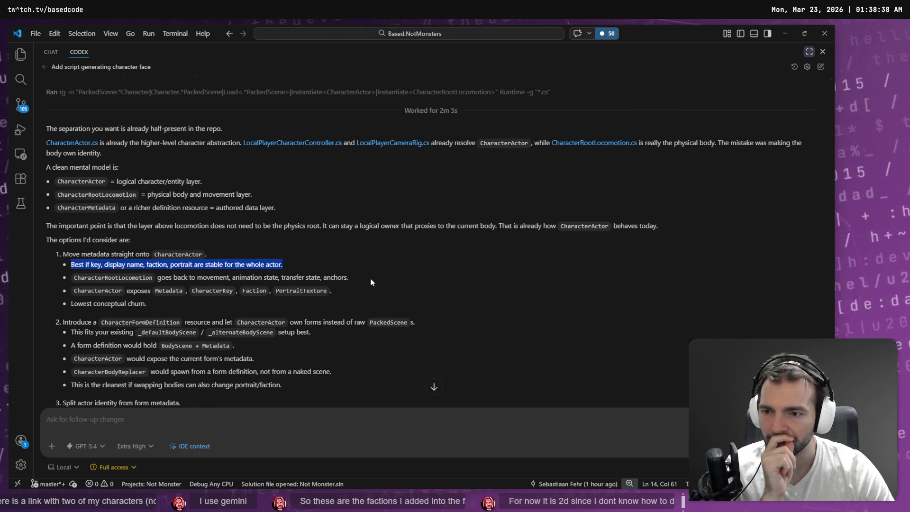
scroll(370, 279, down, 1)
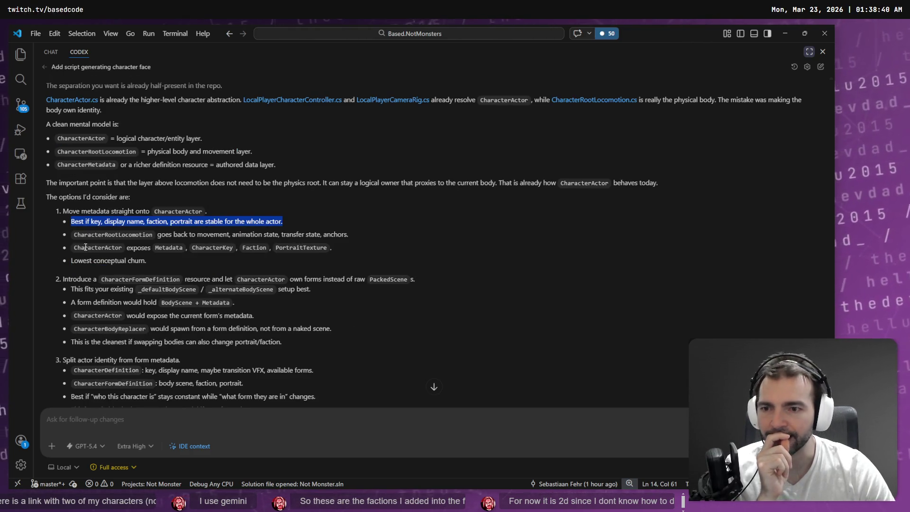
click(208, 249)
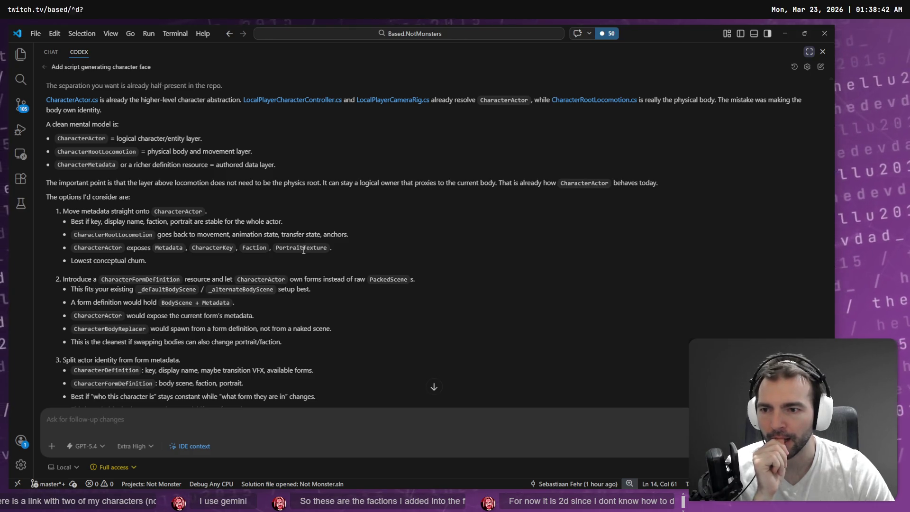
scroll(378, 253, down, 2)
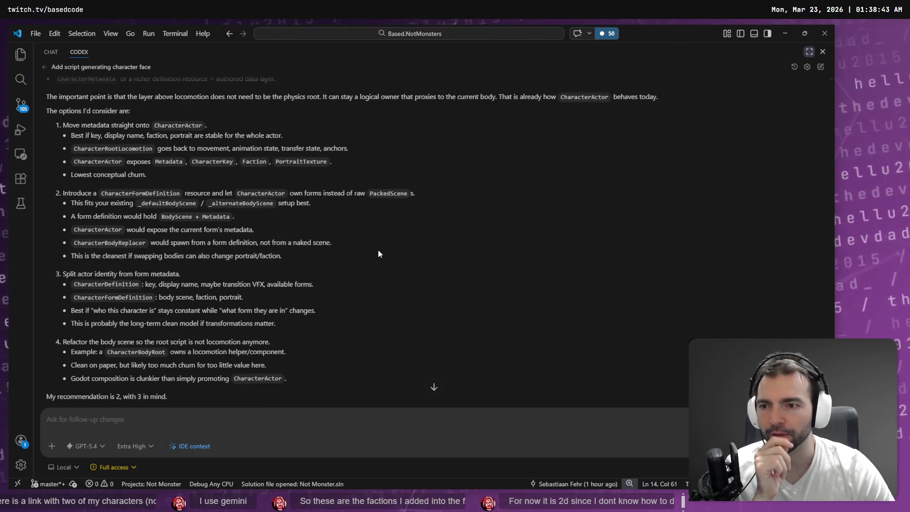
Start voice-dictating a follow-up to Codex, then bring up the Godot editor.
click(177, 428)
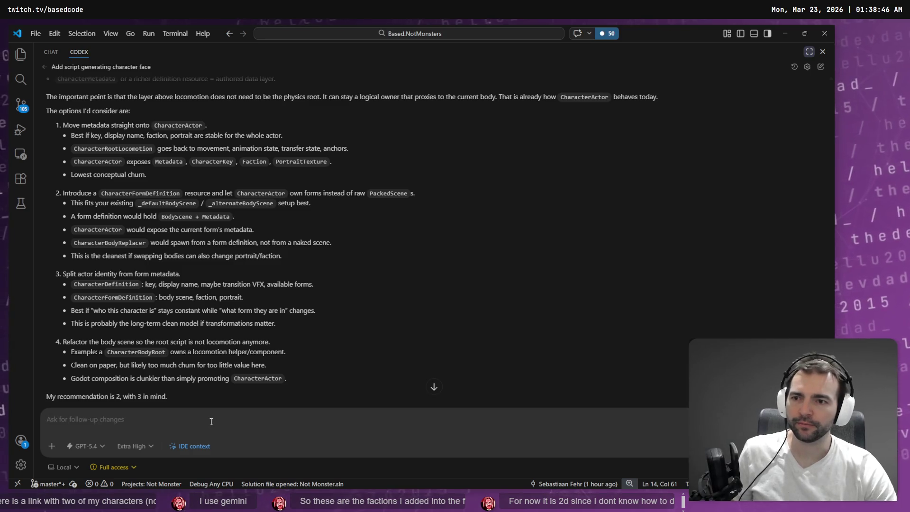
key(super+h)
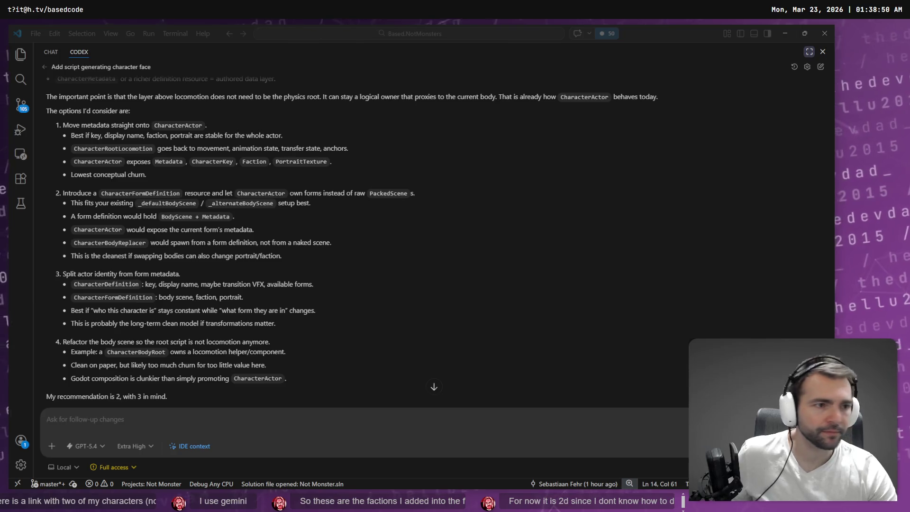
key(alt+Tab)
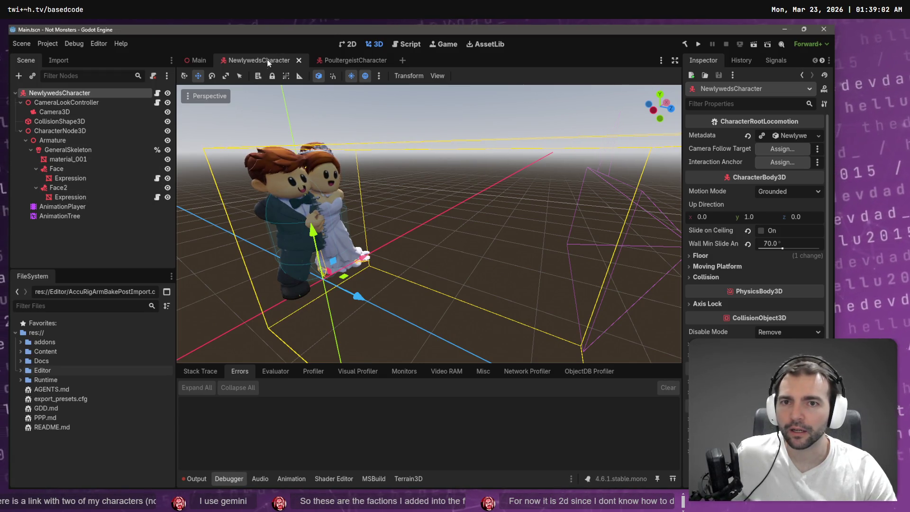
Close the NewlywedsCharacter scene and frame CharacterActor in the Main scene's 3D view.
click(298, 60)
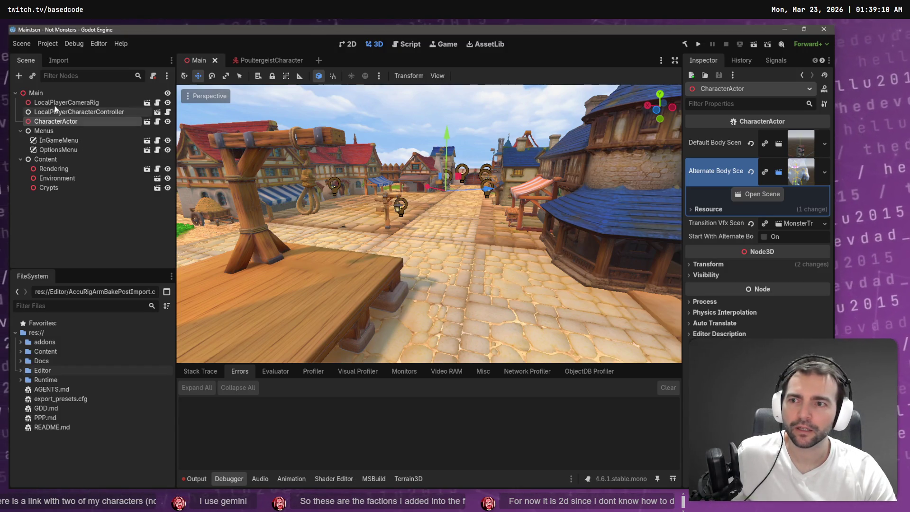
click(56, 93)
click(72, 121)
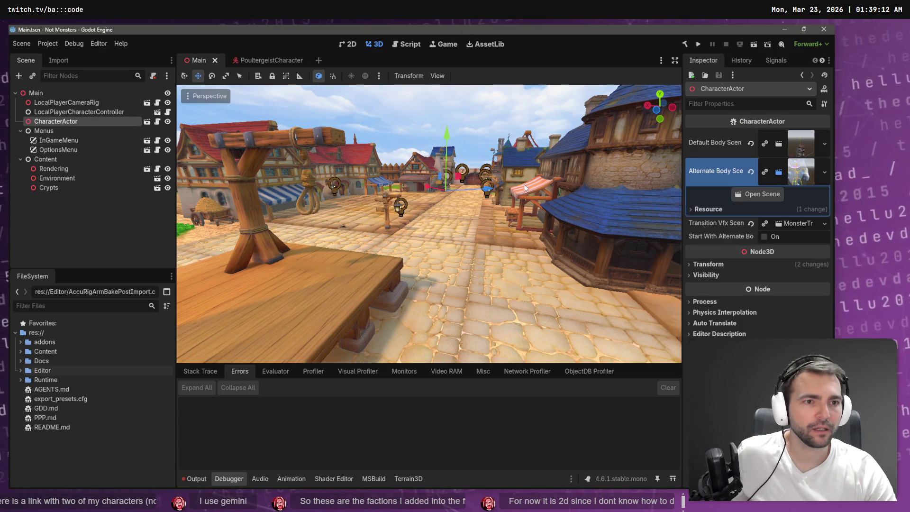
key(f)
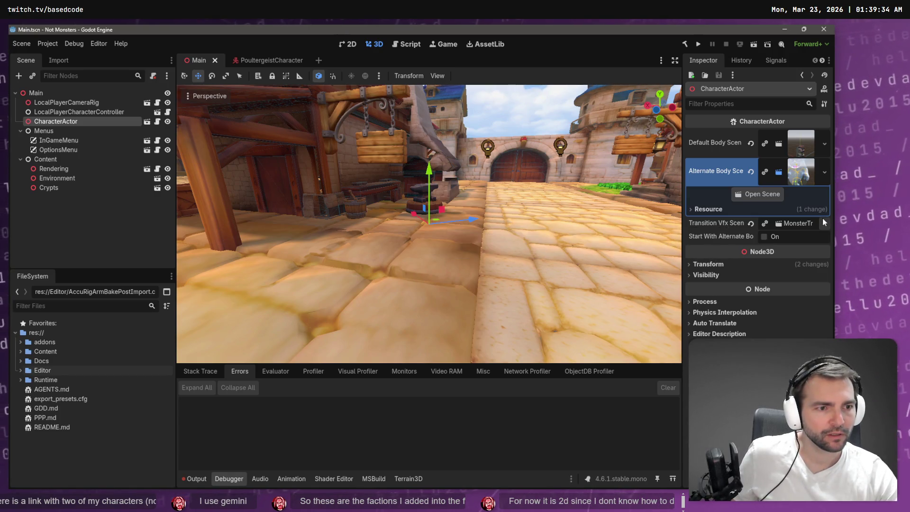
Check the Transition Vfx Scene property options and expand the res://Content folder.
right_click(740, 228)
click(732, 230)
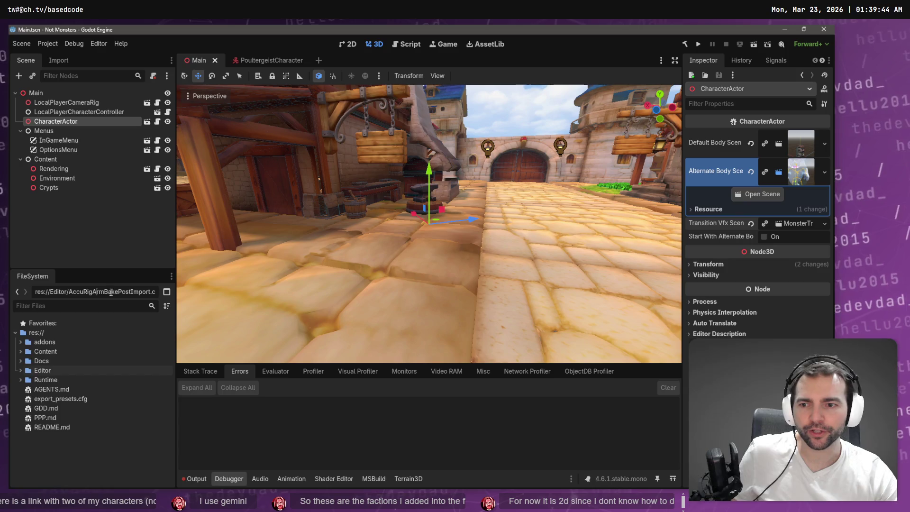
click(20, 350)
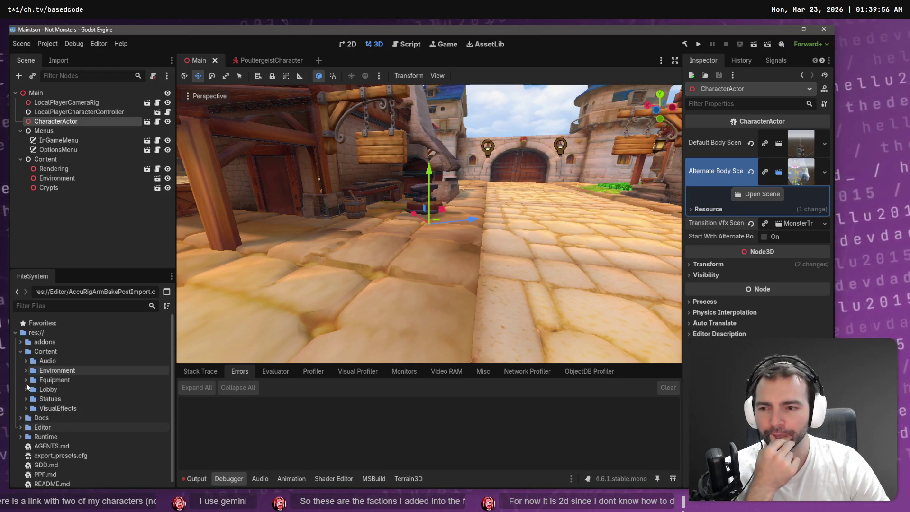
Peek into the Environment, Props and Equipment folders, then collapse them and the Content folder.
click(27, 371)
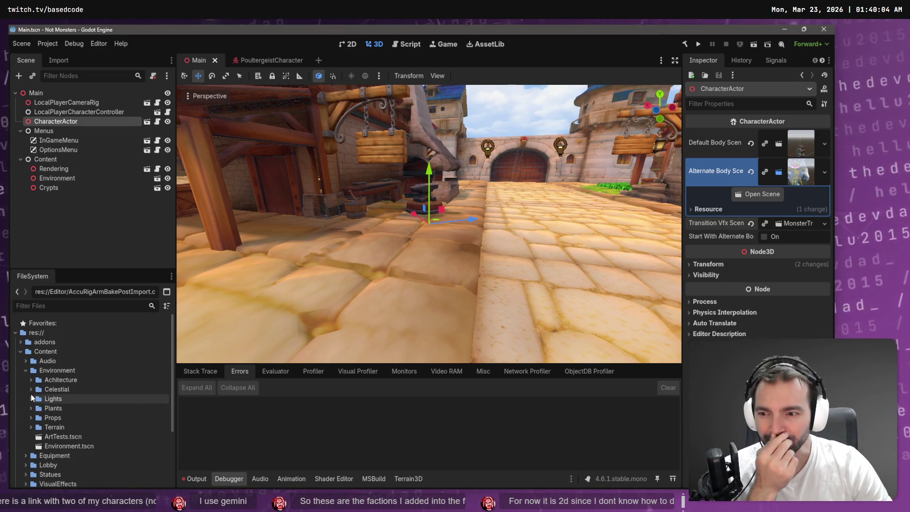
scroll(32, 397, down, 3)
click(31, 356)
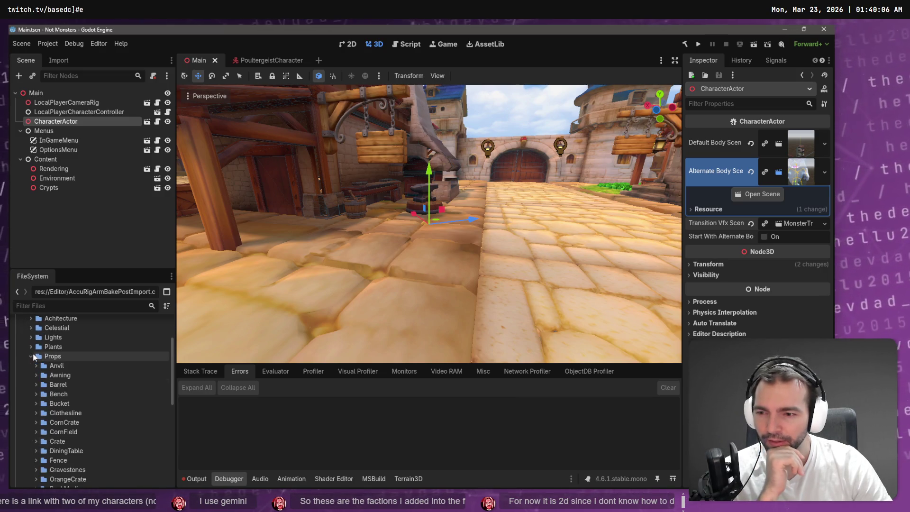
click(31, 356)
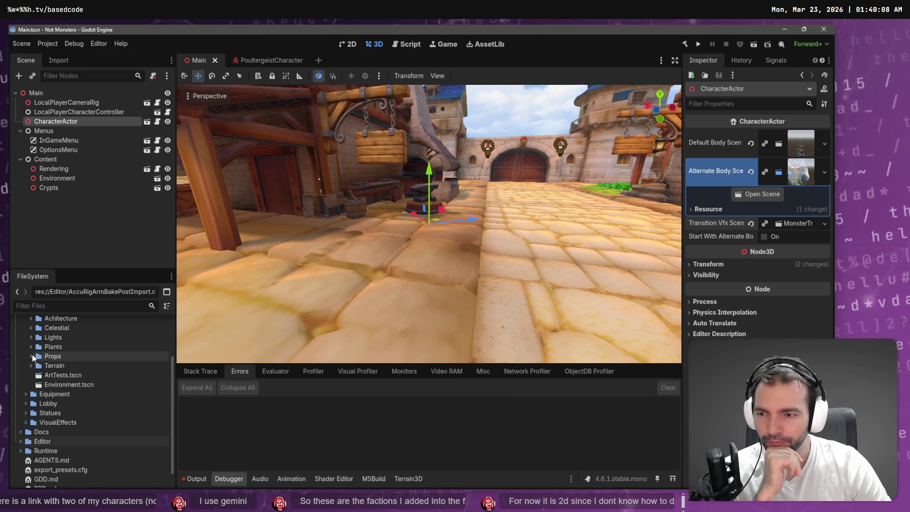
scroll(40, 377, up, 4)
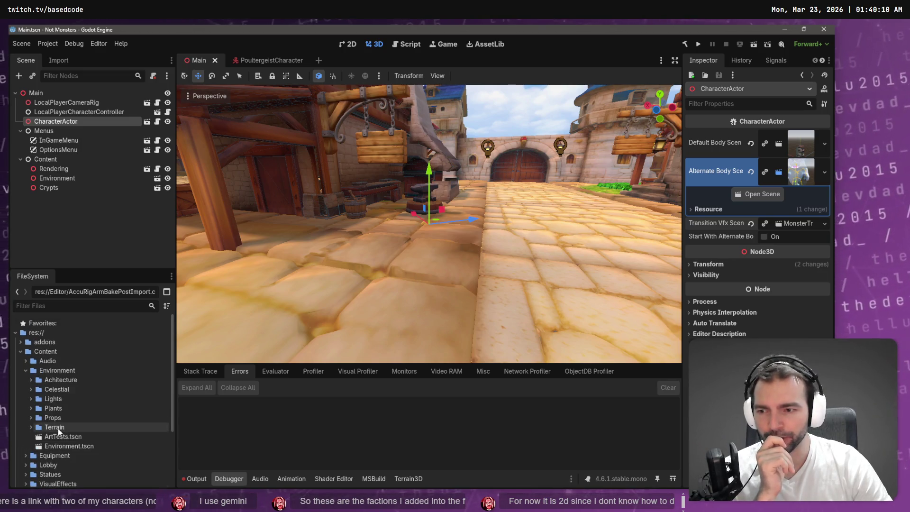
click(26, 370)
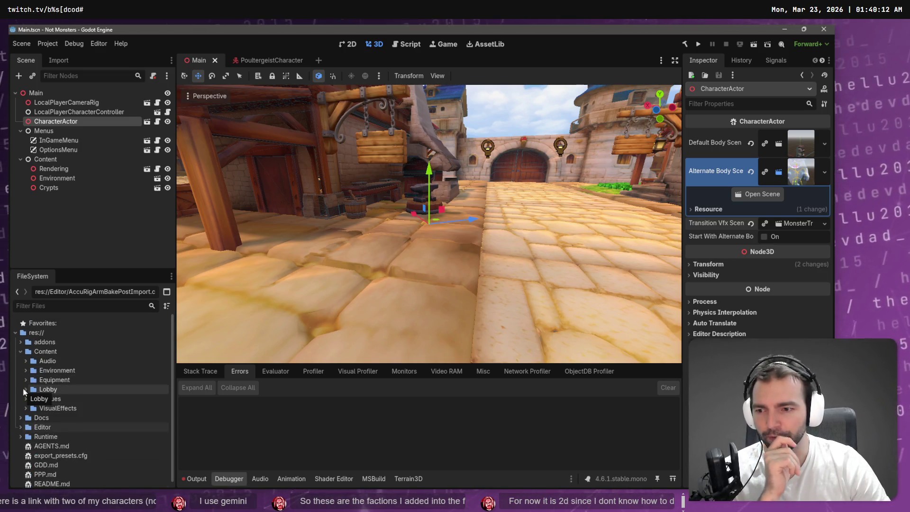
click(26, 379)
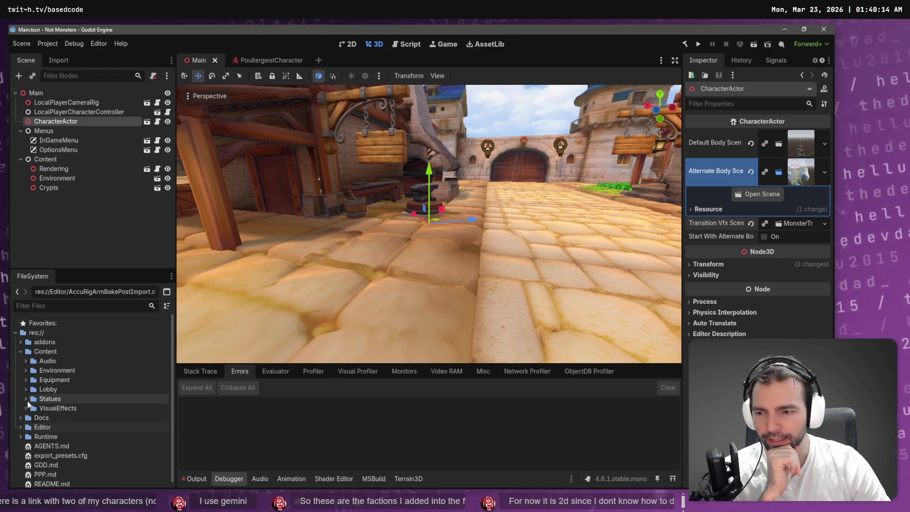
click(26, 380)
click(21, 351)
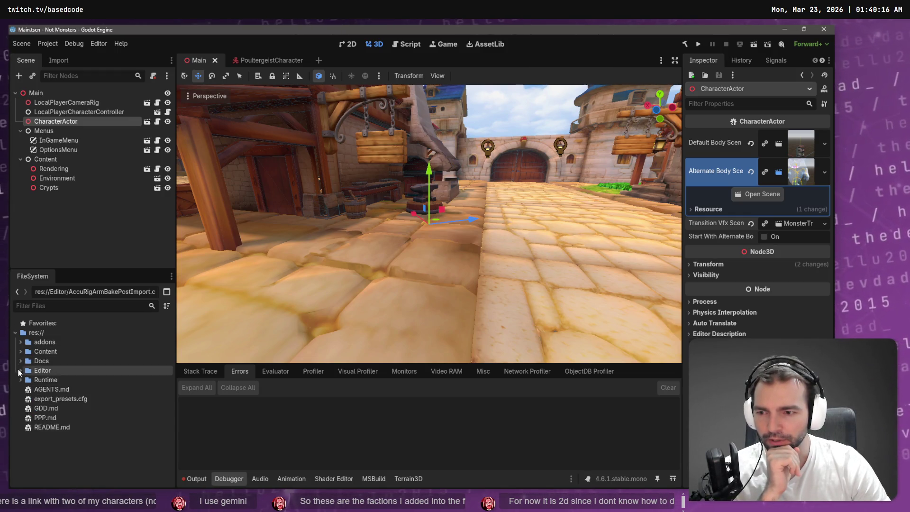
Expand Runtime > Character > Monsters > AliceBunny to view the monster's scene, metadata and portrait files.
click(20, 380)
click(31, 417)
scroll(34, 403, down, 1)
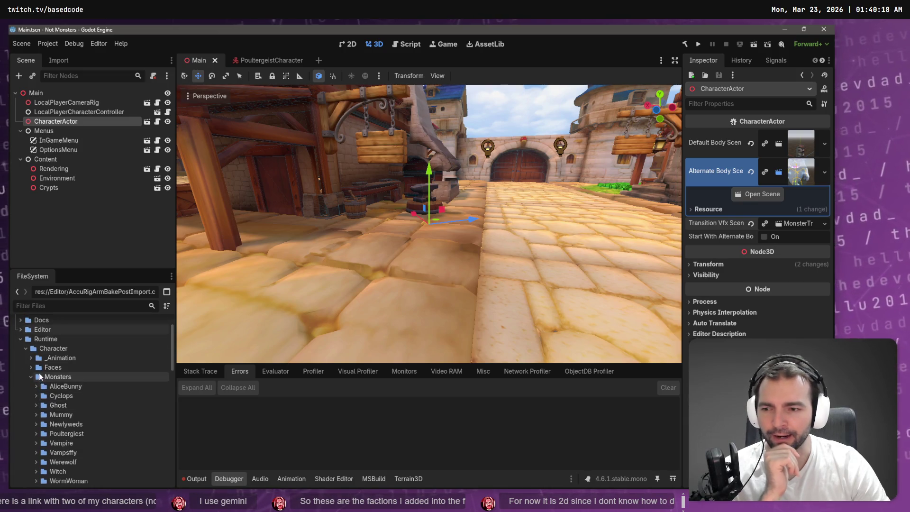
click(36, 387)
scroll(71, 393, down, 1)
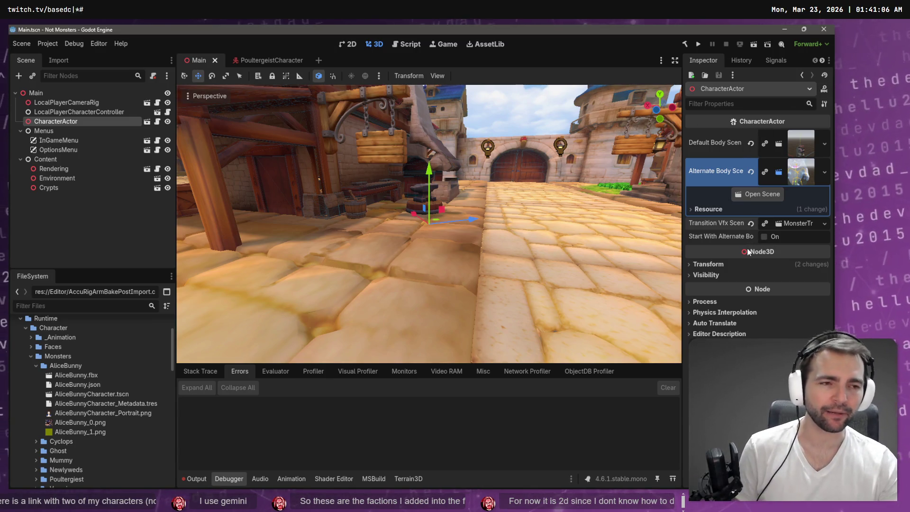
mouse_move(748, 252)
key(alt+Tab)
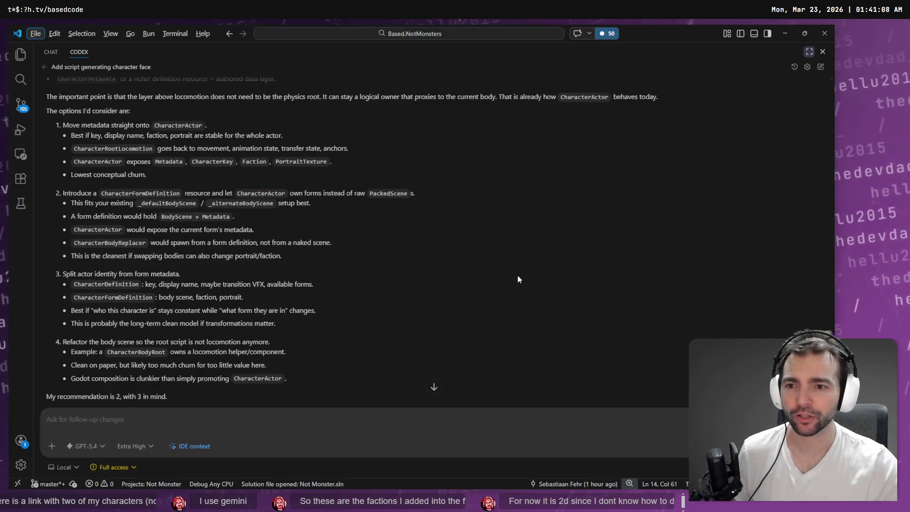
key(alt+Tab)
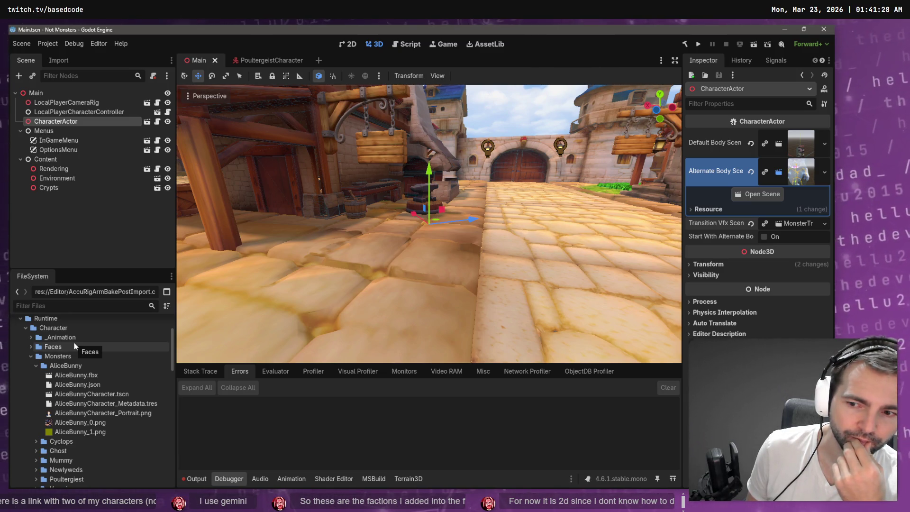
key(alt+Tab)
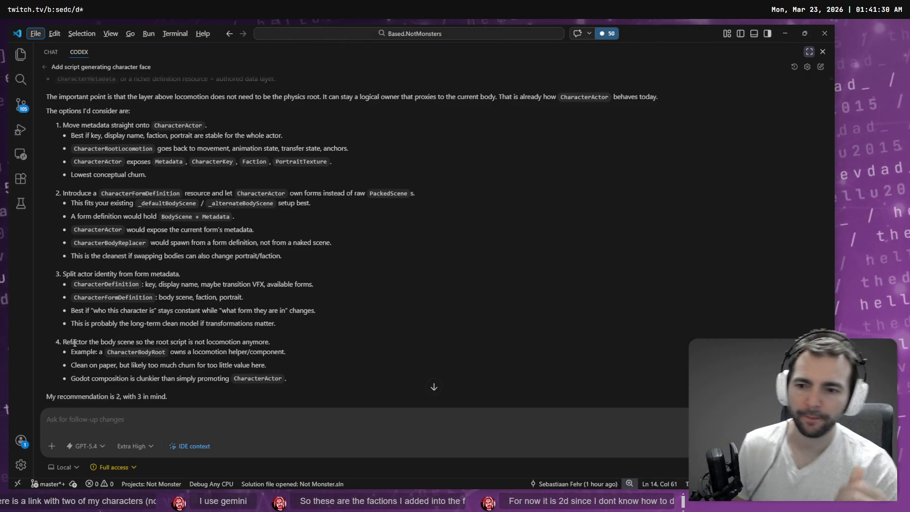
scroll(298, 311, up, 1)
scroll(286, 319, down, 7)
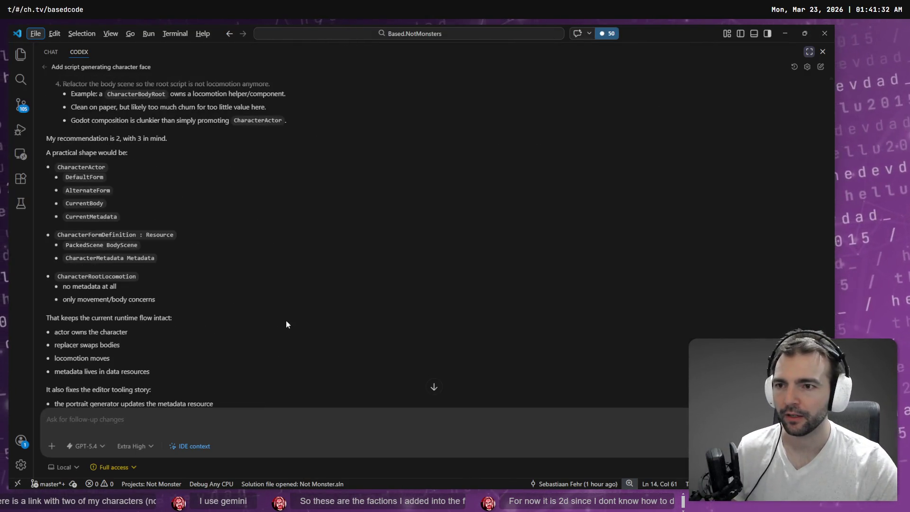
scroll(286, 321, up, 8)
scroll(282, 319, up, 3)
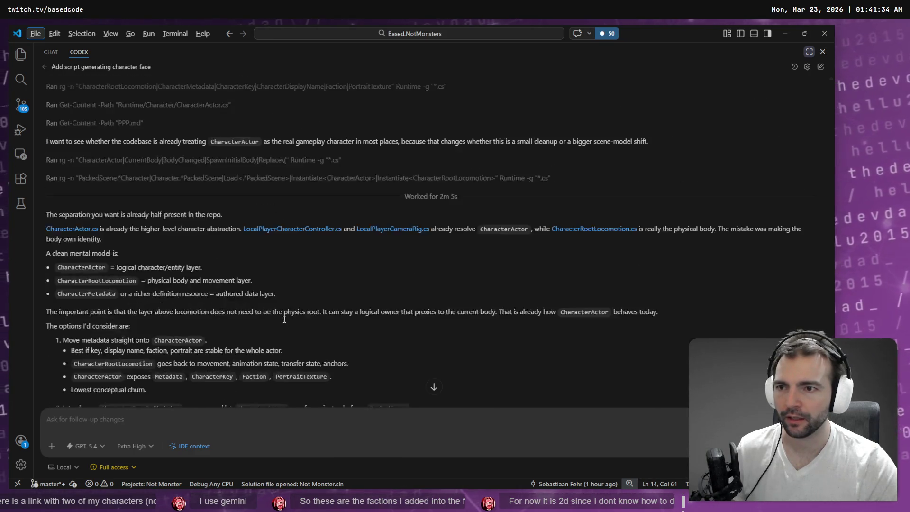
scroll(283, 319, down, 6)
scroll(277, 336, down, 7)
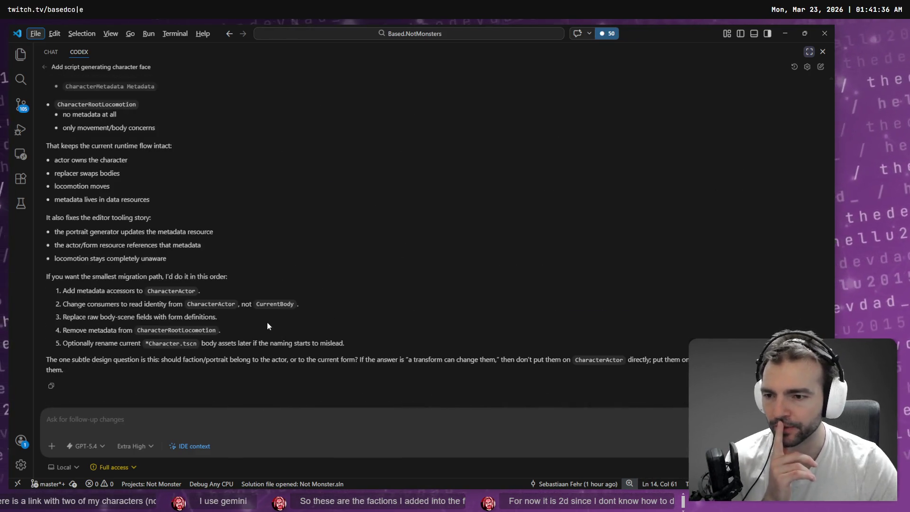
scroll(204, 319, up, 2)
scroll(204, 319, up, 6)
scroll(207, 317, up, 1)
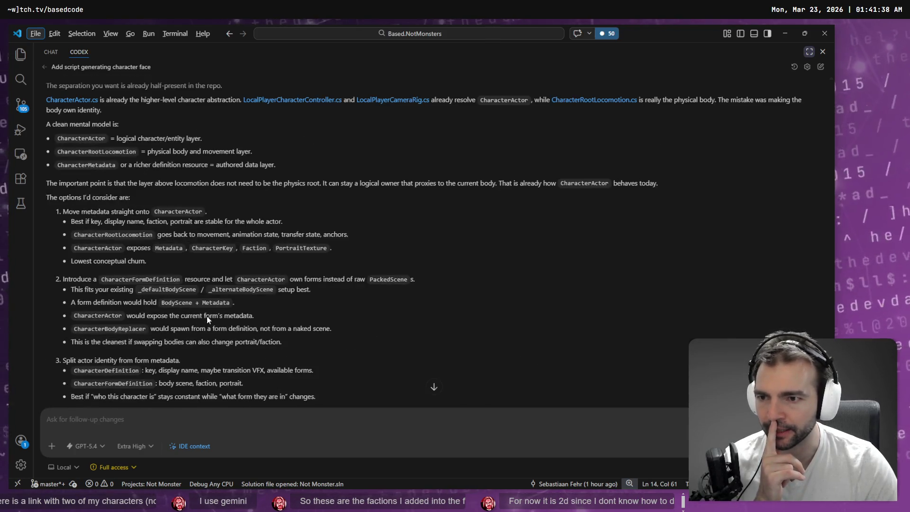
scroll(207, 317, down, 3)
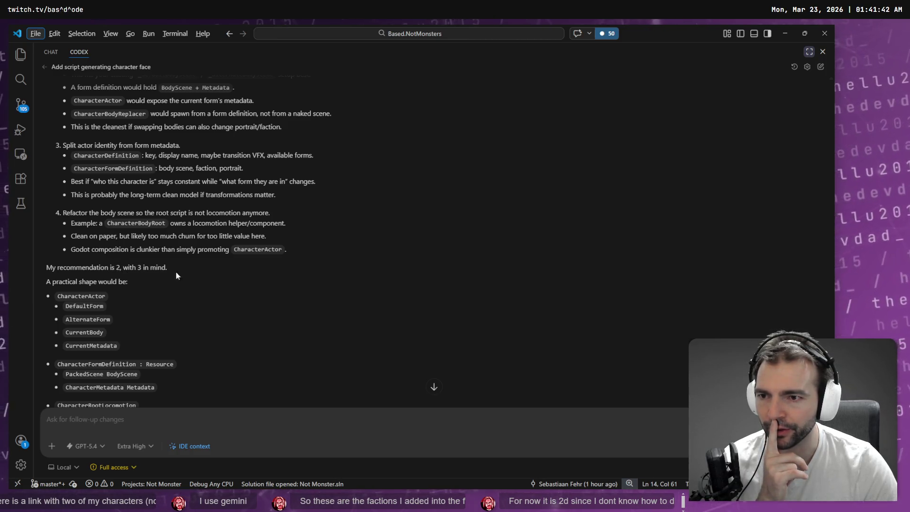
scroll(217, 284, up, 5)
scroll(217, 285, down, 1)
scroll(82, 209, down, 1)
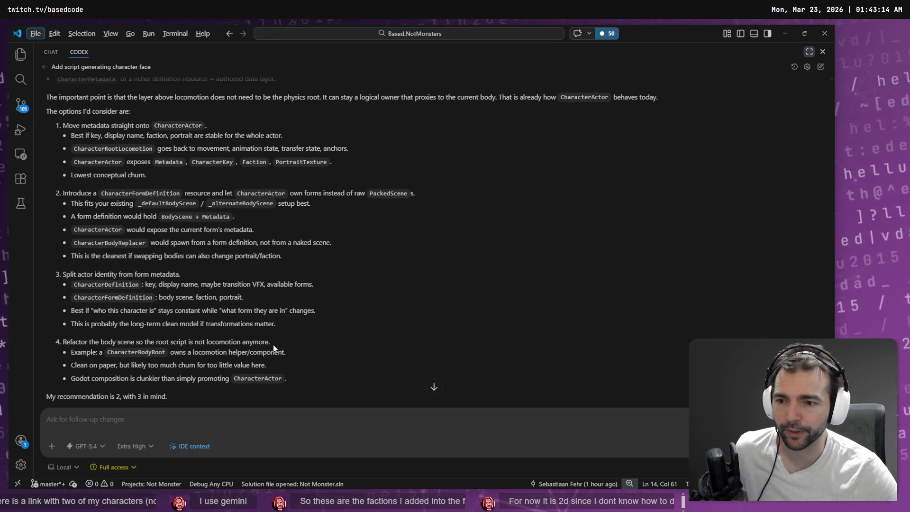
scroll(273, 345, down, 2)
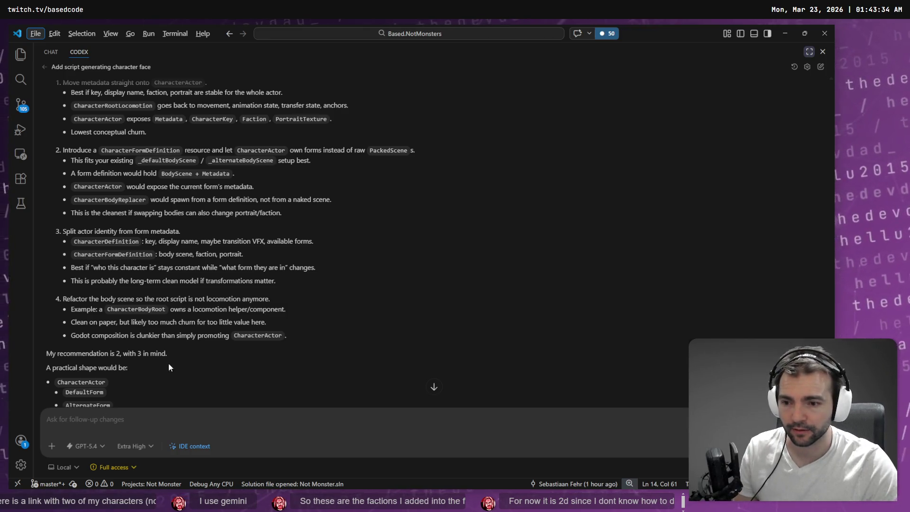
click(170, 421)
text(S)
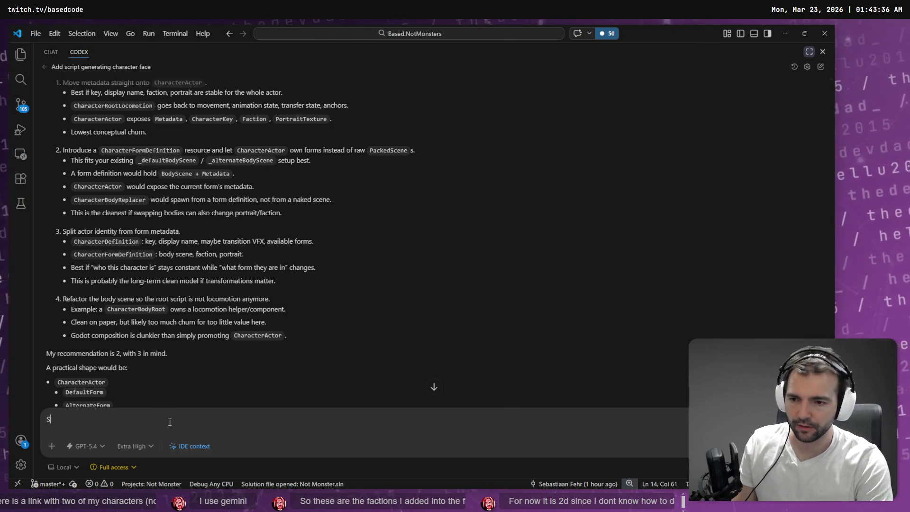
text(o, the ch)
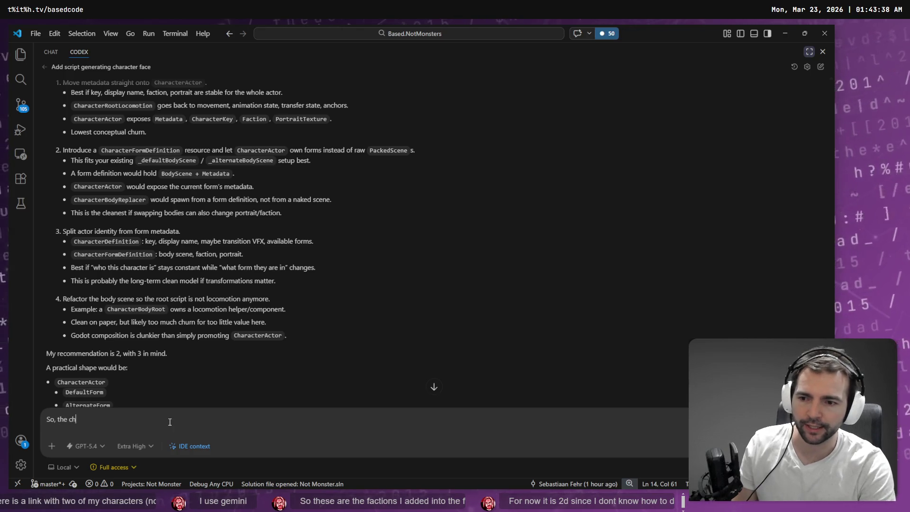
text(aracter is th)
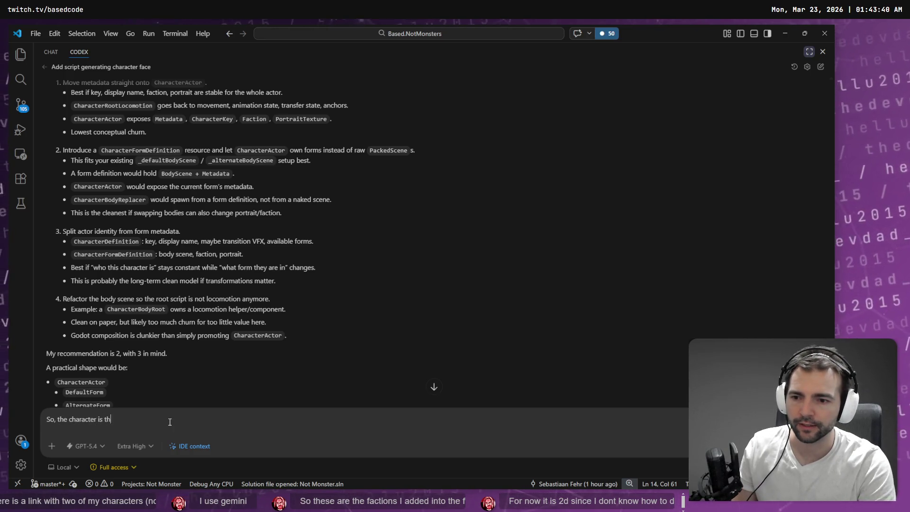
text(e thing which a player contr)
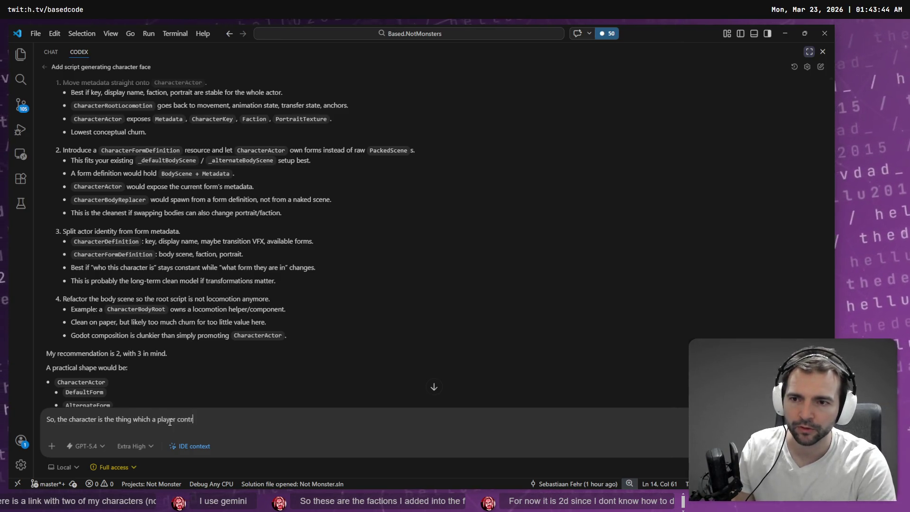
text(ols)
key(ctrl+Left)
key(ctrl+Left)
key(ctrl+Left)
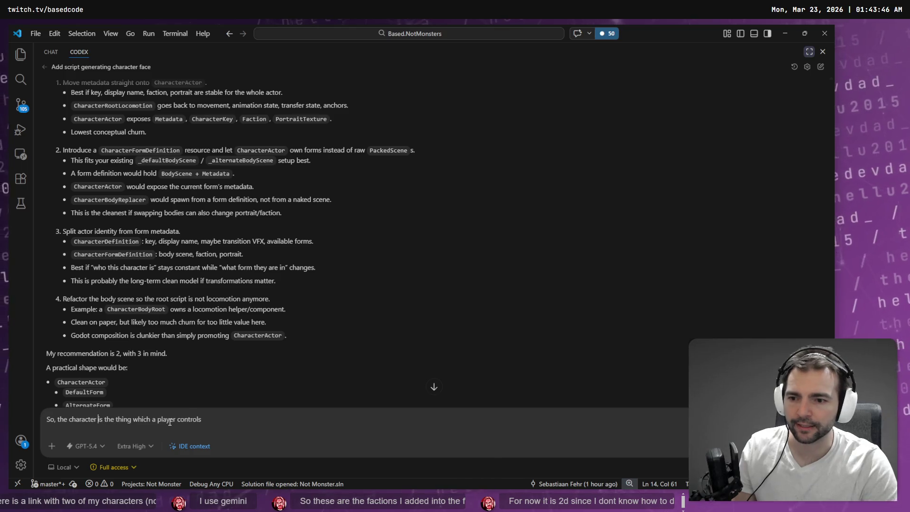
key(ctrl+shift+Left)
text(Charac)
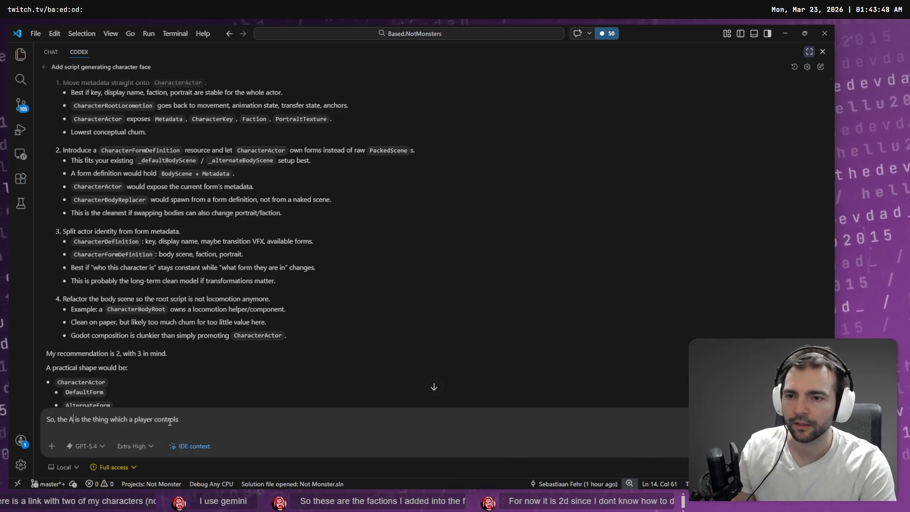
text(terActor)
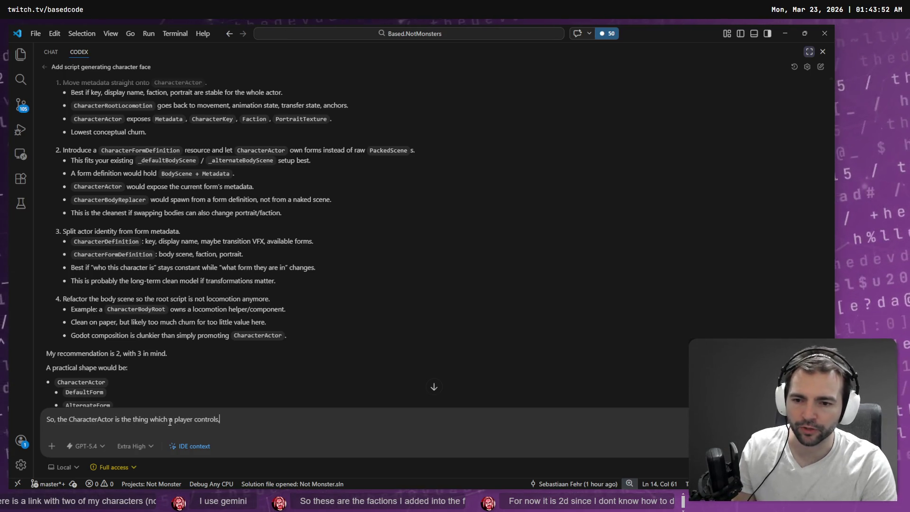
text( and it has)
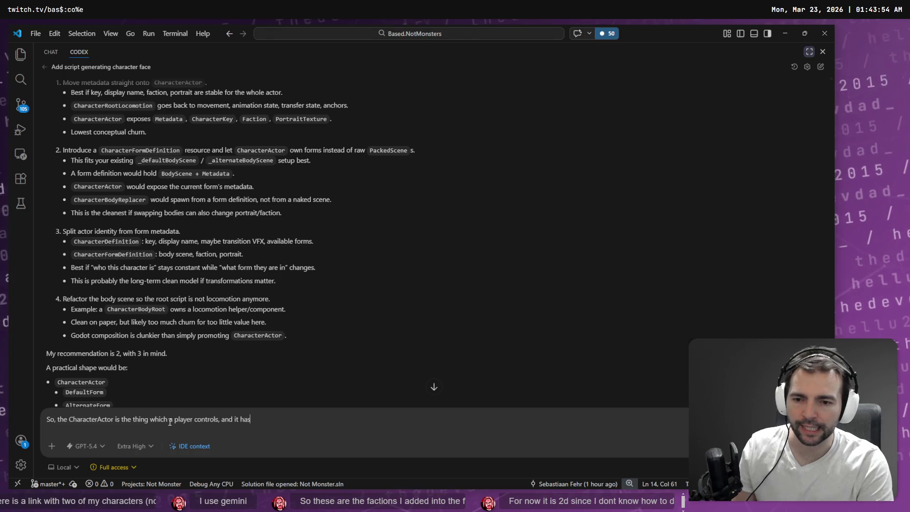
text( two states)
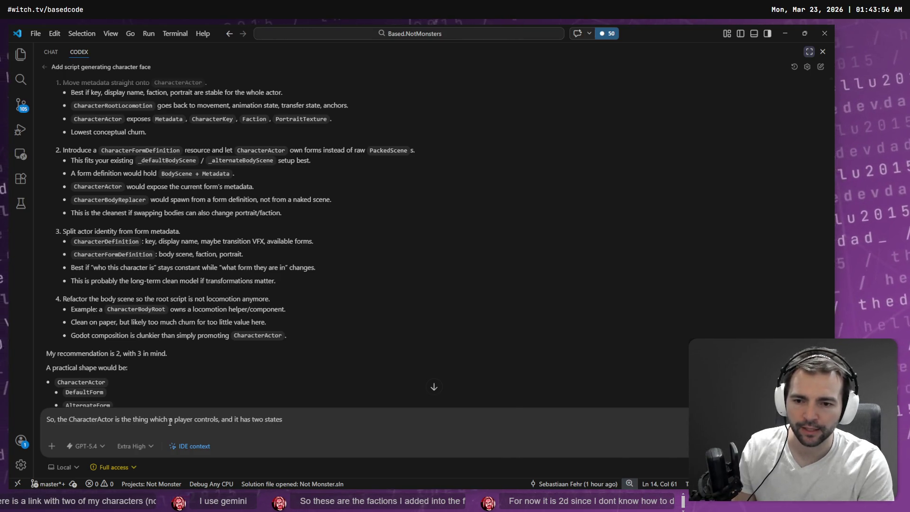
key(ctrl+BackSpace)
key(ctrl+BackSpace)
text(potentia)
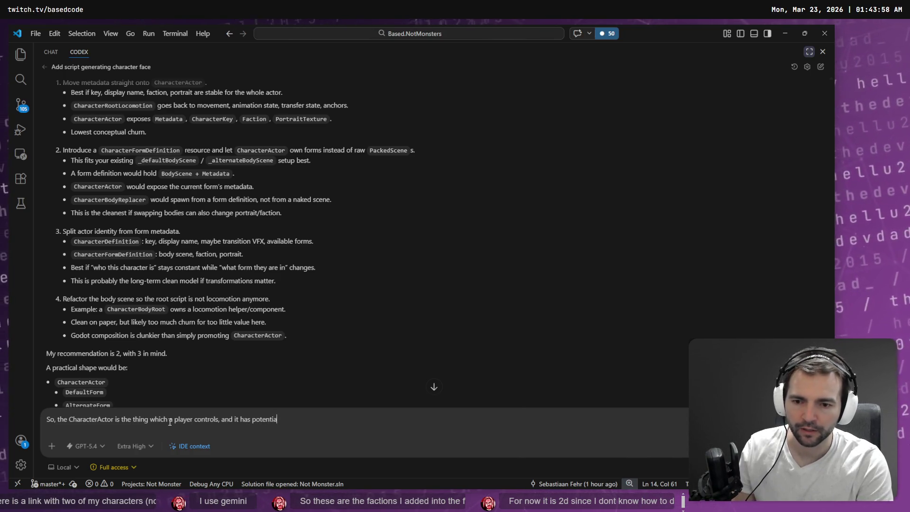
text(lly two states:)
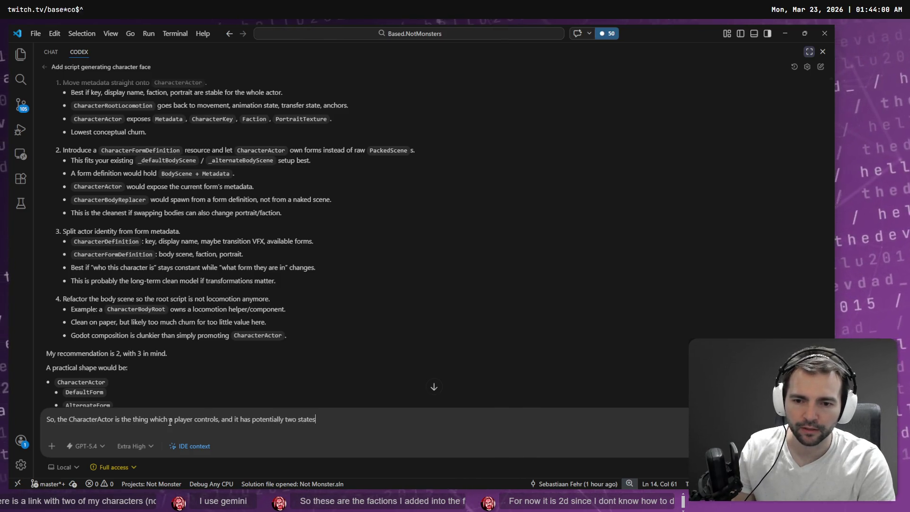
key(shift+Return)
text(- Villager)
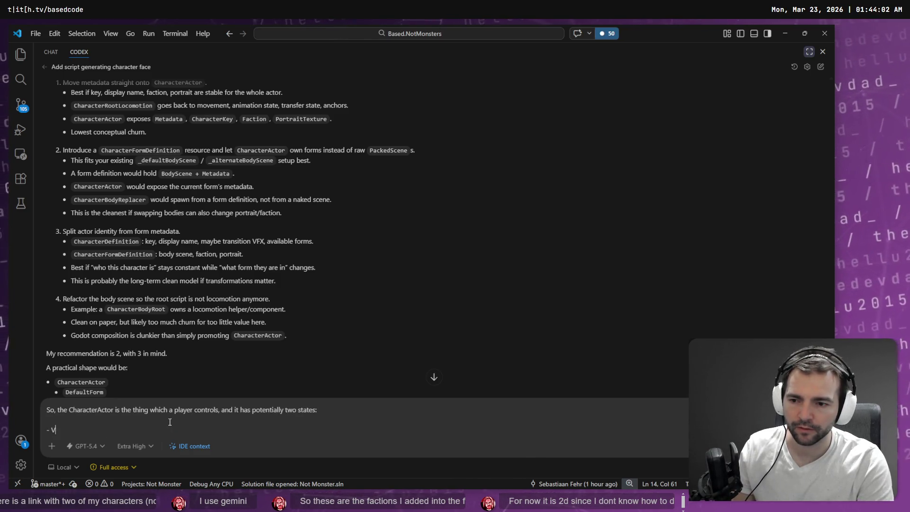
key(shift+Return)
text(- )
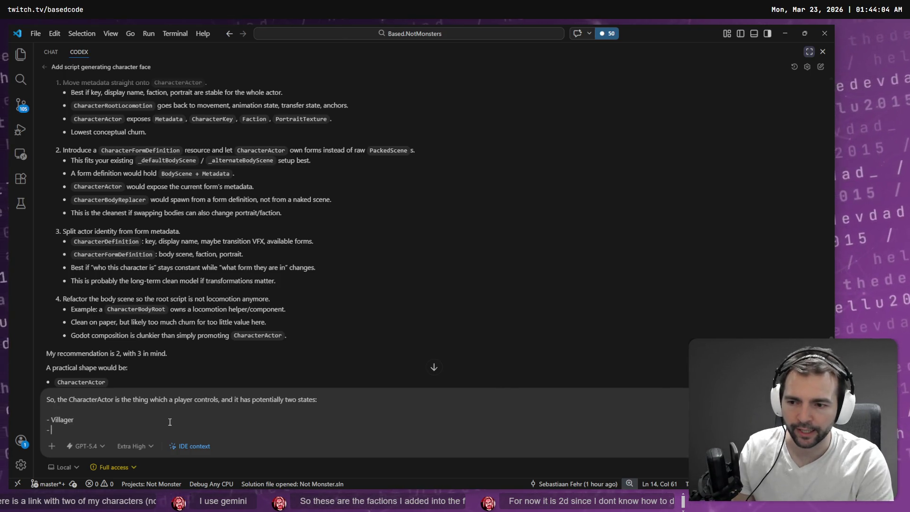
text(Monster (potential)
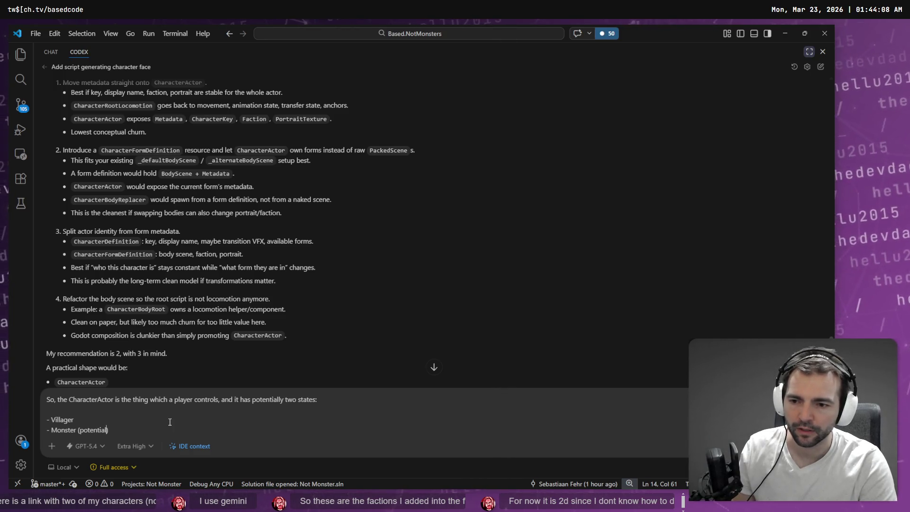
key(ctrl+shift+Left)
text(option)
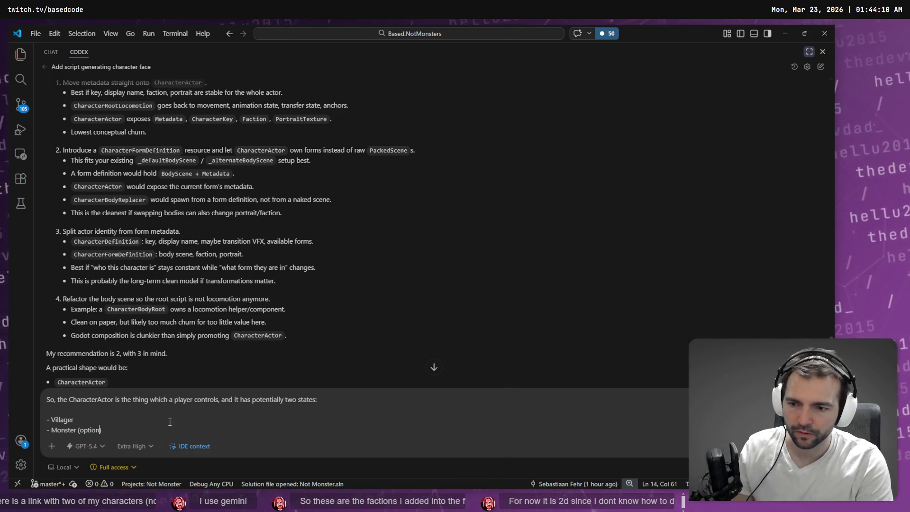
text(al)
key(shift+Return)
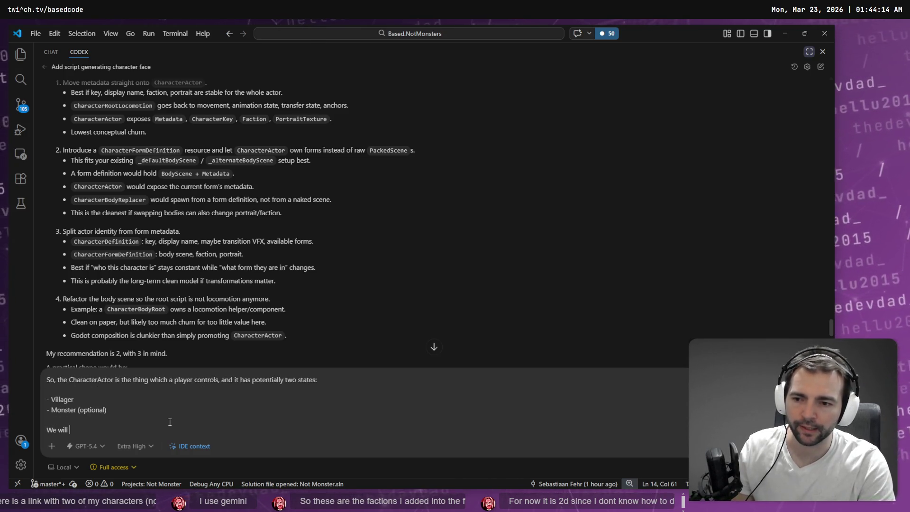
text(need to)
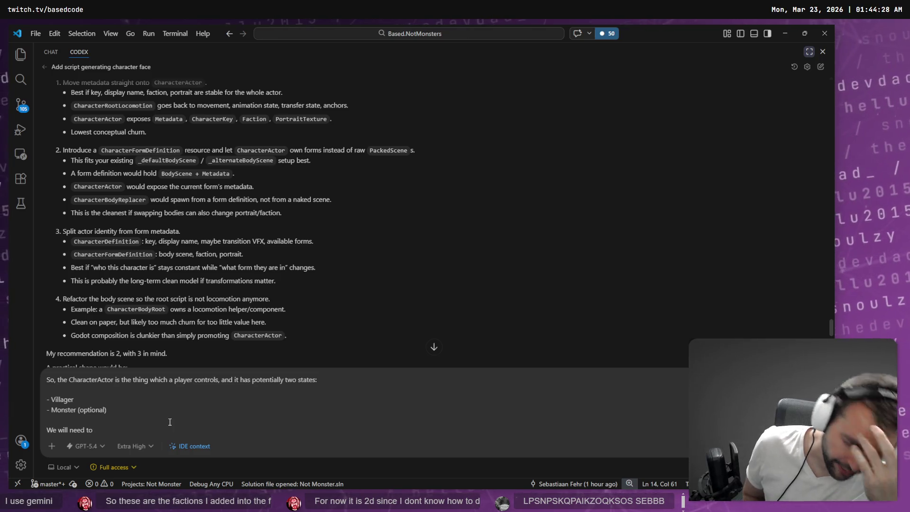
key(ctrl+a)
key(BackSpace)
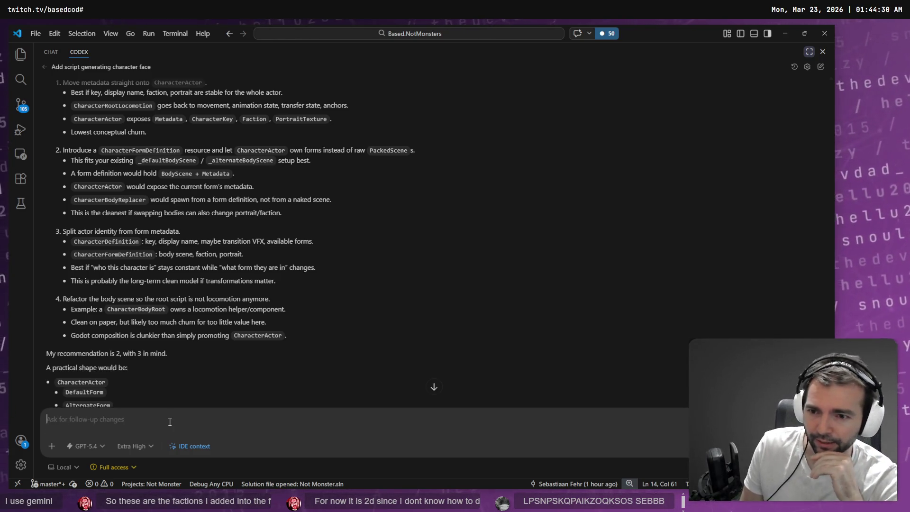
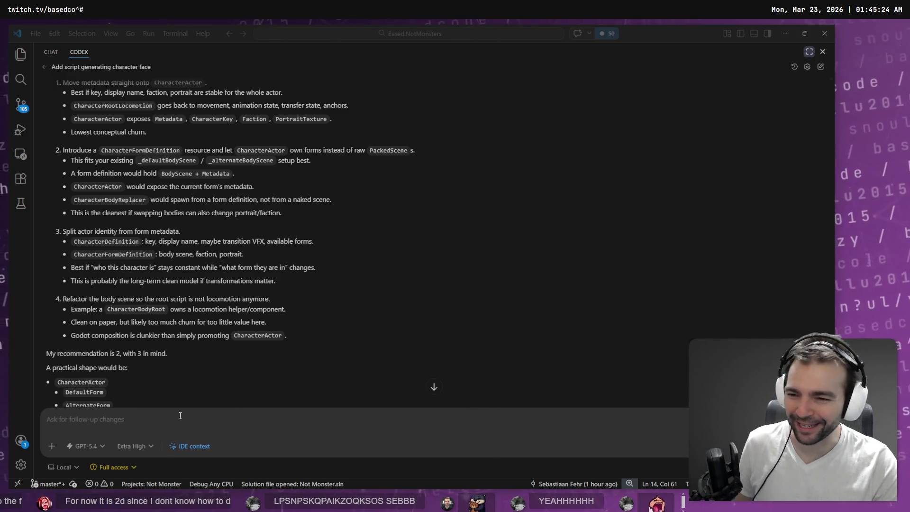
Switch to Godot to view CharacterActor's default and alternate body scenes in the Main scene.
scroll(166, 314, down, 6)
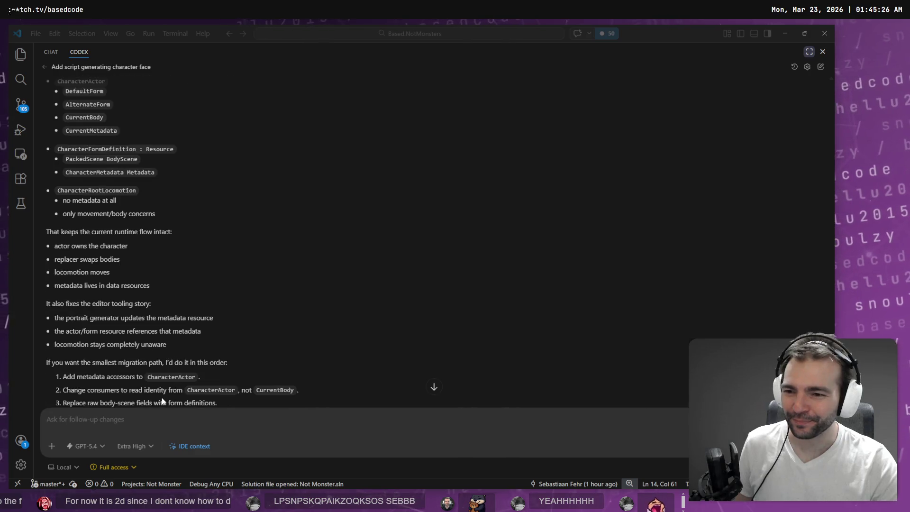
scroll(162, 389, up, 5)
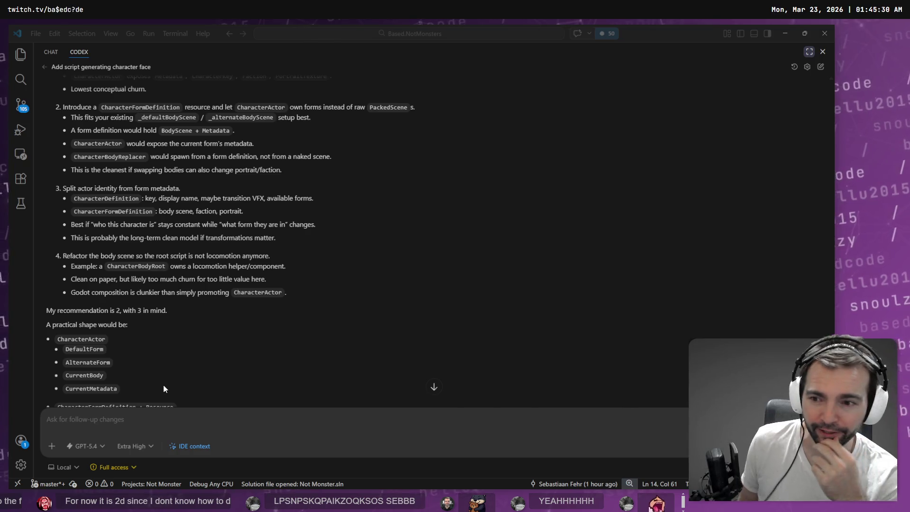
key(alt+Tab)
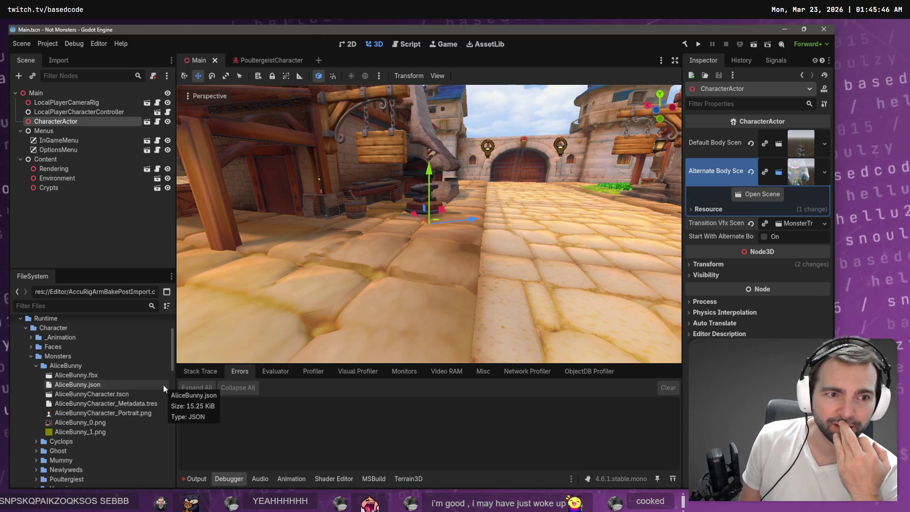
Return to VS Code to read Codex's option 2 recommendation for CharacterActor's form fields.
key(alt+Tab)
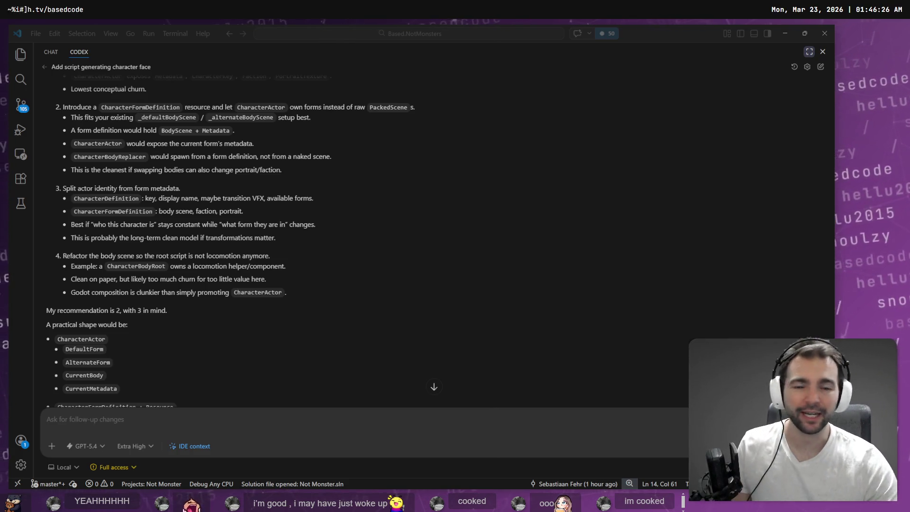
Draw a small empty rectangle in a blank area of the Not Monster tldraw board.
key(alt+Tab)
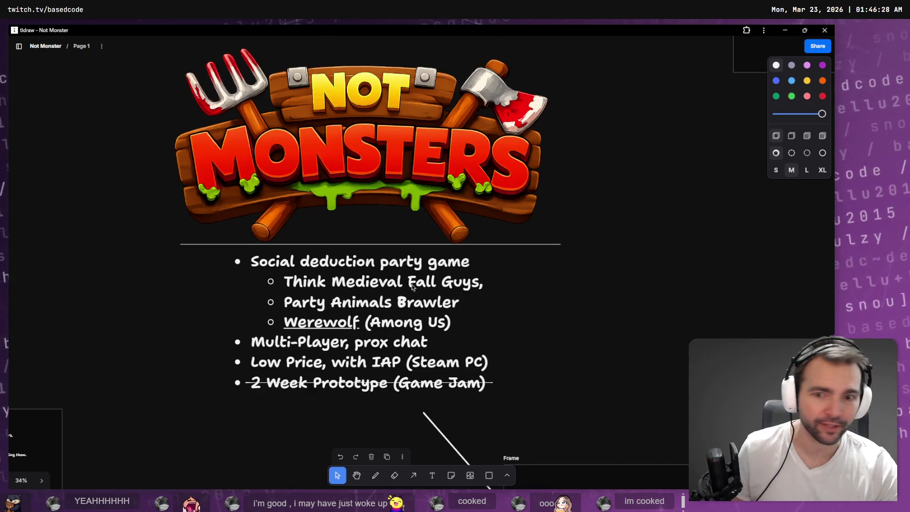
scroll(441, 257, down, 10)
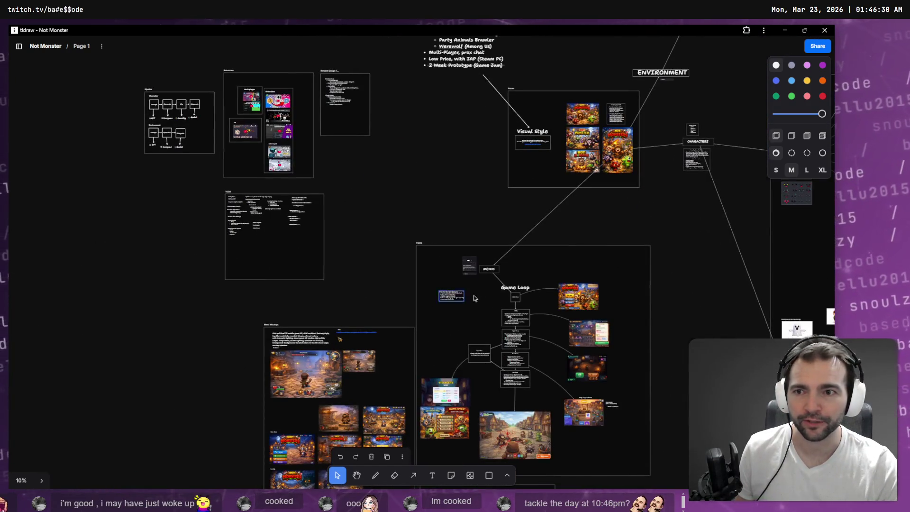
scroll(524, 445, up, 5)
scroll(392, 259, down, 5)
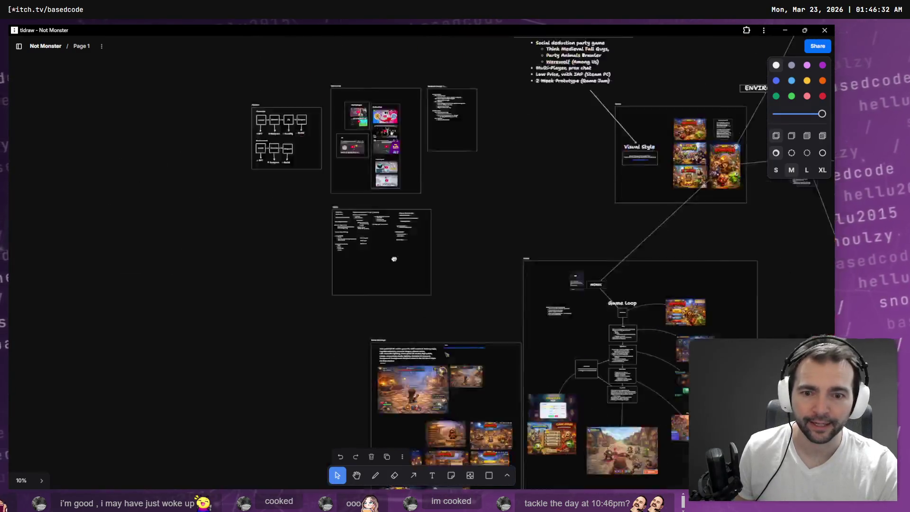
scroll(387, 291, up, 3)
scroll(388, 290, up, 5)
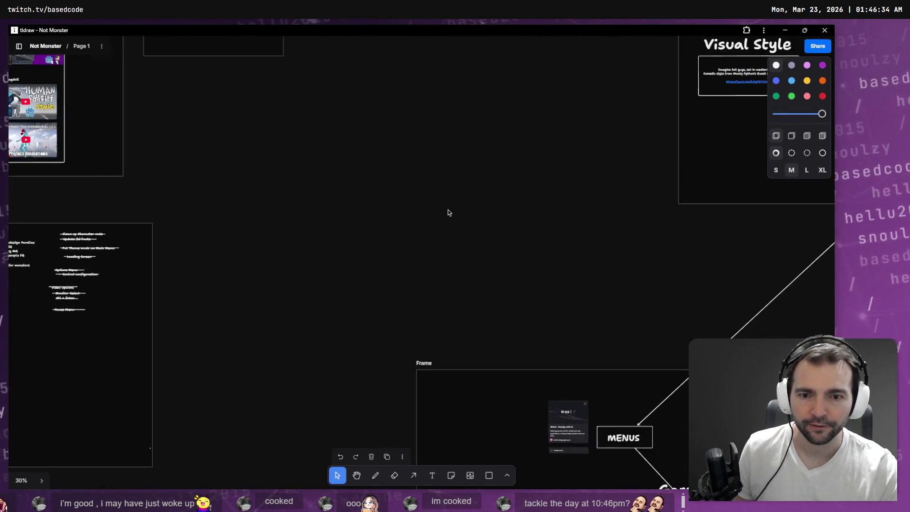
key(t)
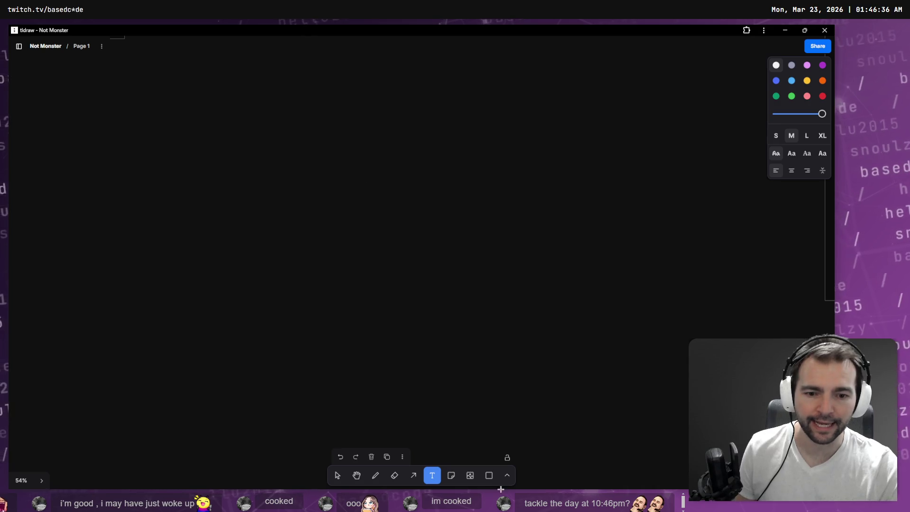
click(489, 475)
drag(315, 114, 371, 148)
Type a 'Character' label into the rectangle, then erase it again.
key(h)
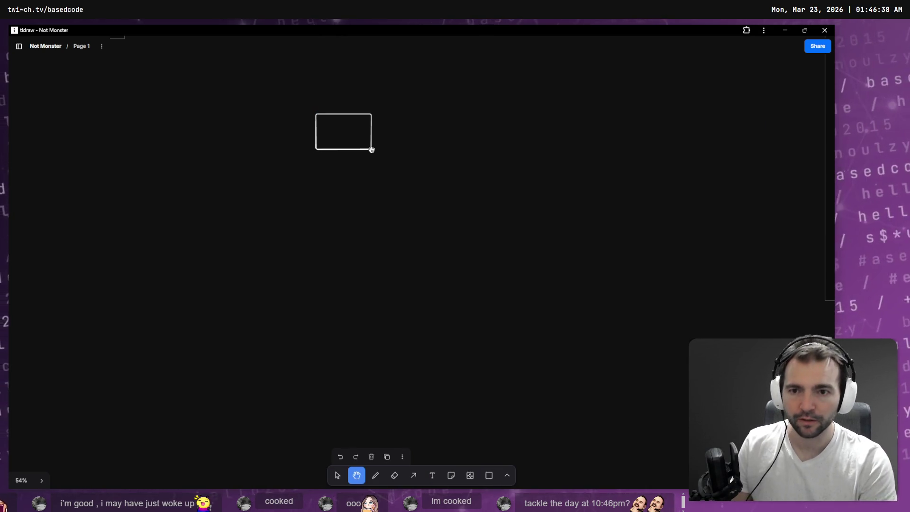
key(a)
key(v)
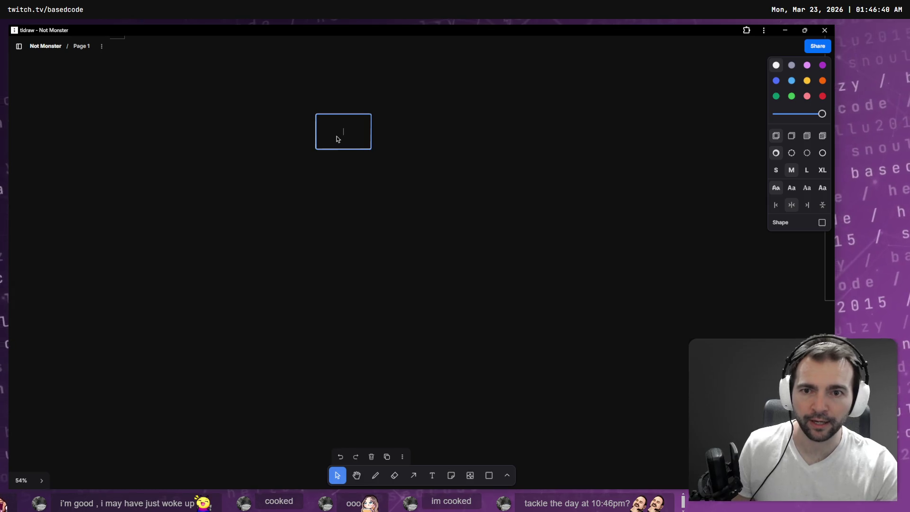
text(character)
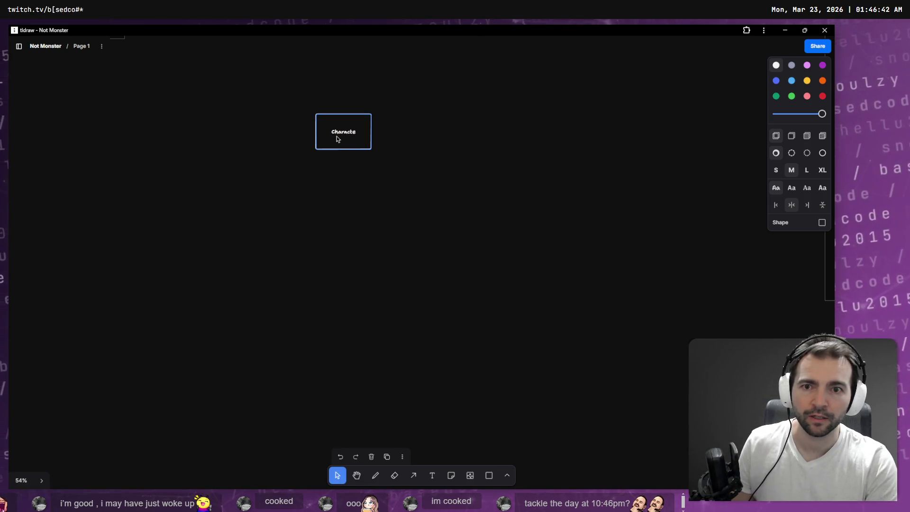
key(ctrl+BackSpace)
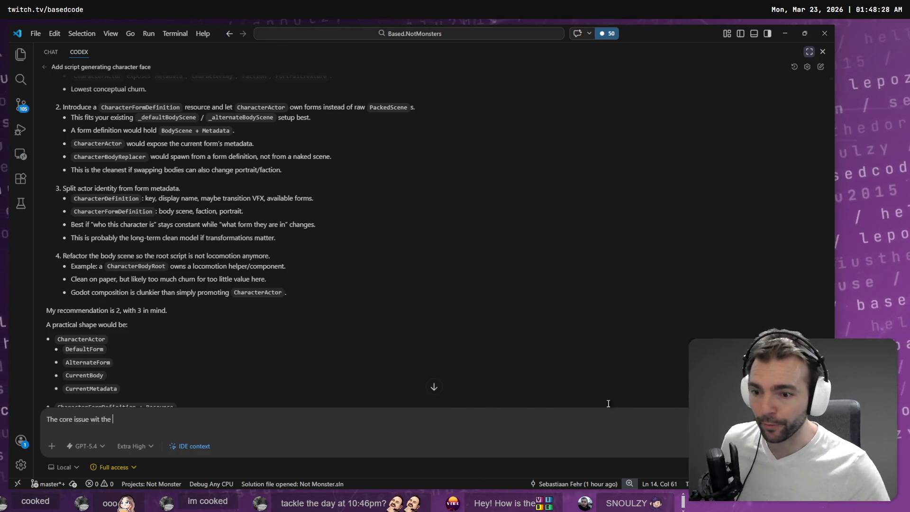
Write 'The core issue with the proposed approaches is that CharaterActor, should not have'.
key(BackSpace)
key(BackSpace)
key(BackSpace)
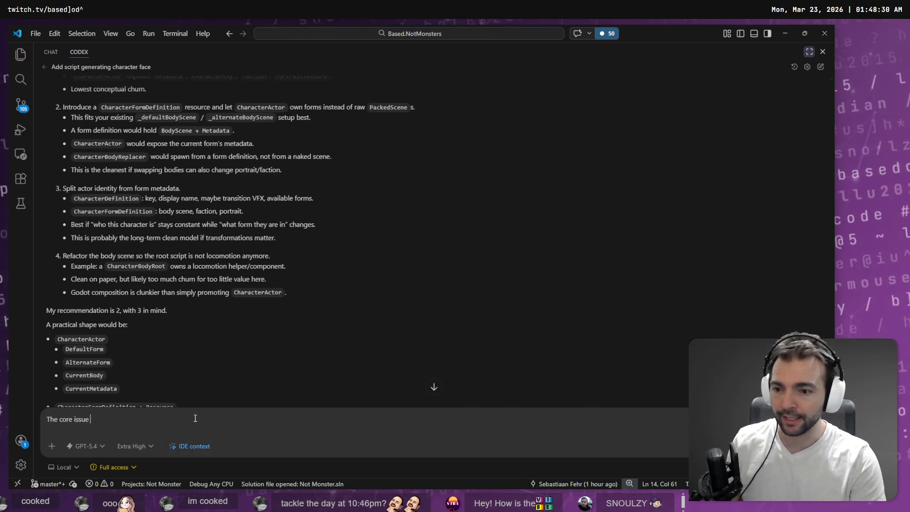
text(with the proposed a)
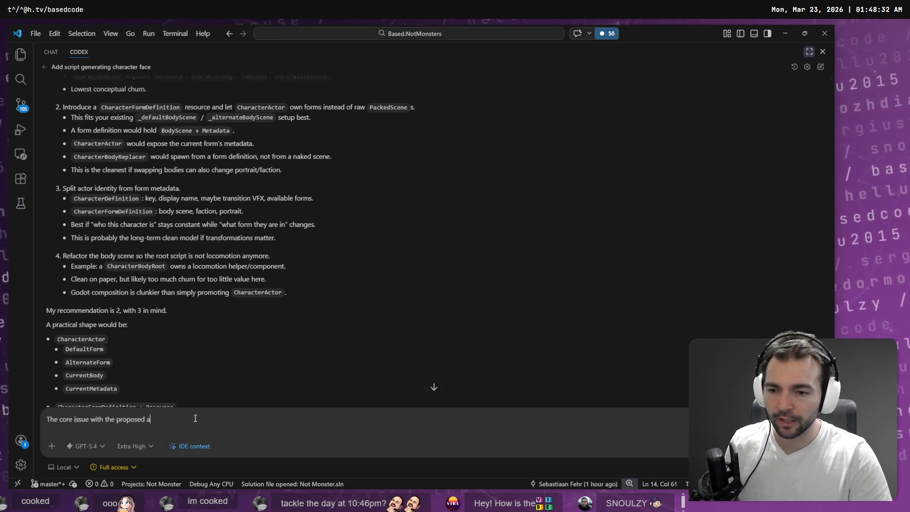
text(pproaches is that )
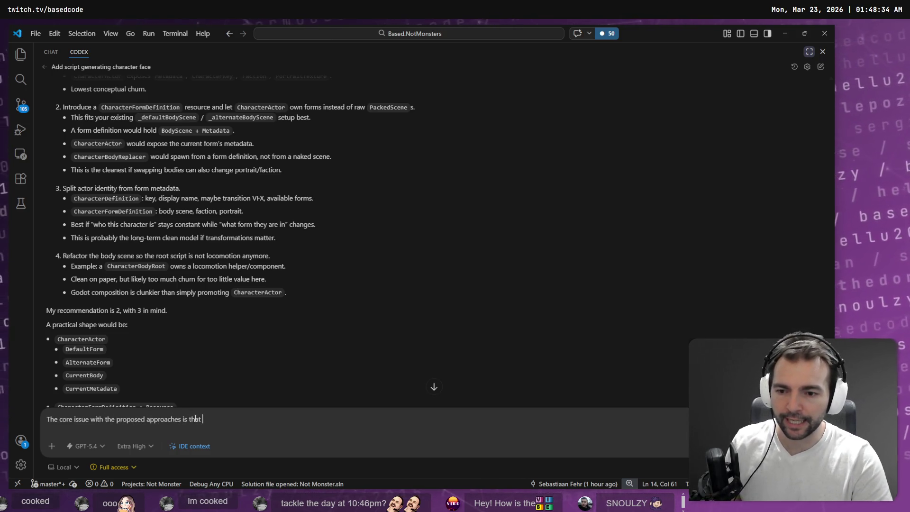
text(Charate)
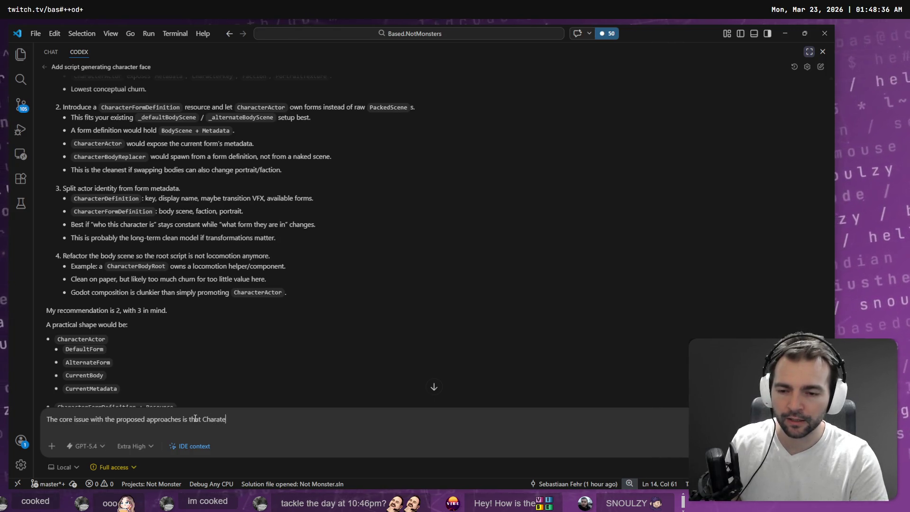
text(rActor, shou)
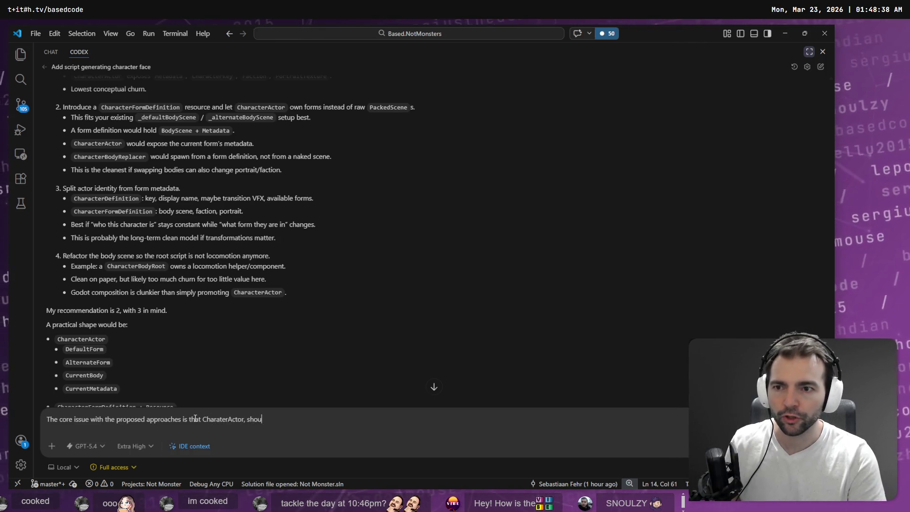
text(ld not have Metata)
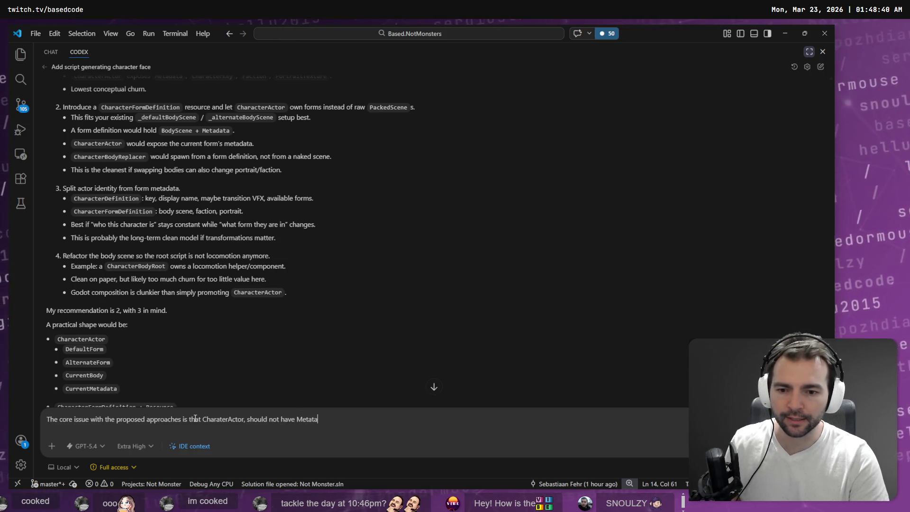
key(BackSpace)
key(BackSpace)
key(BackSpace)
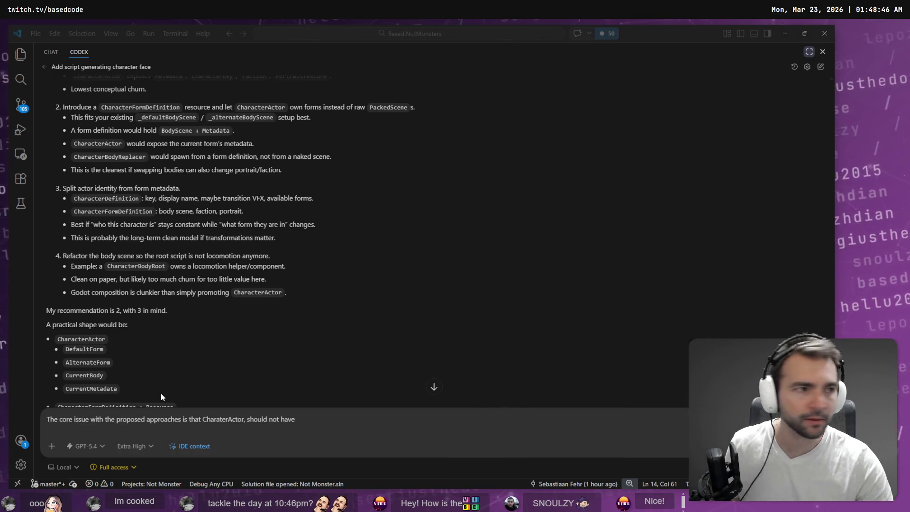
Inspect AliceBunnyCharacter_Metadata.tres in Godot's FileSystem, then come back to the Codex draft.
key(alt+Tab)
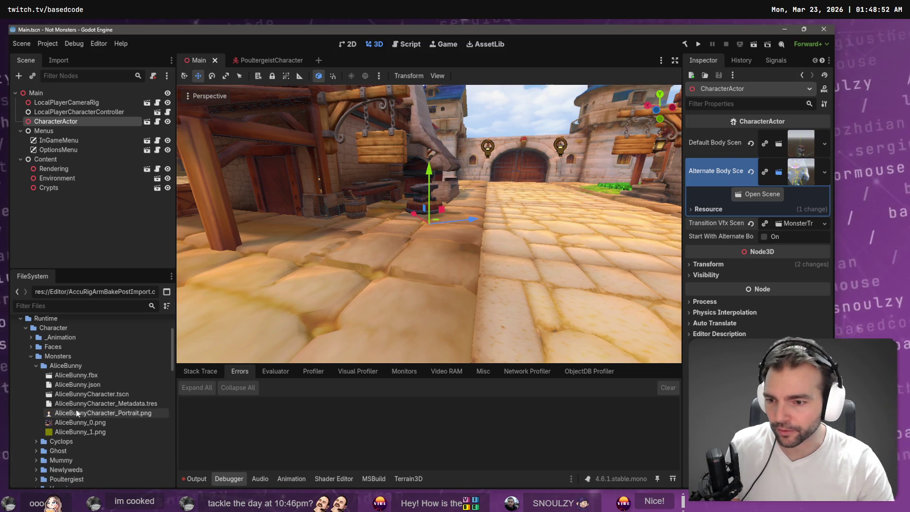
click(99, 405)
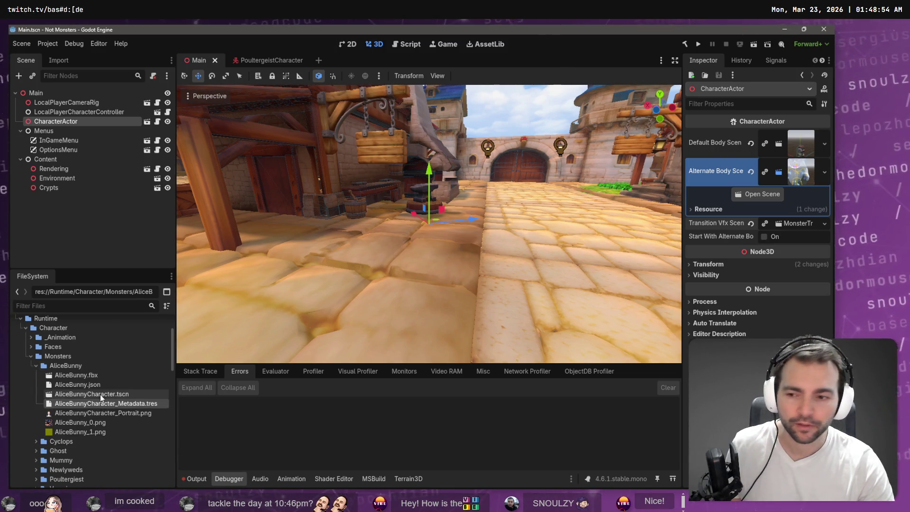
double_click(96, 403)
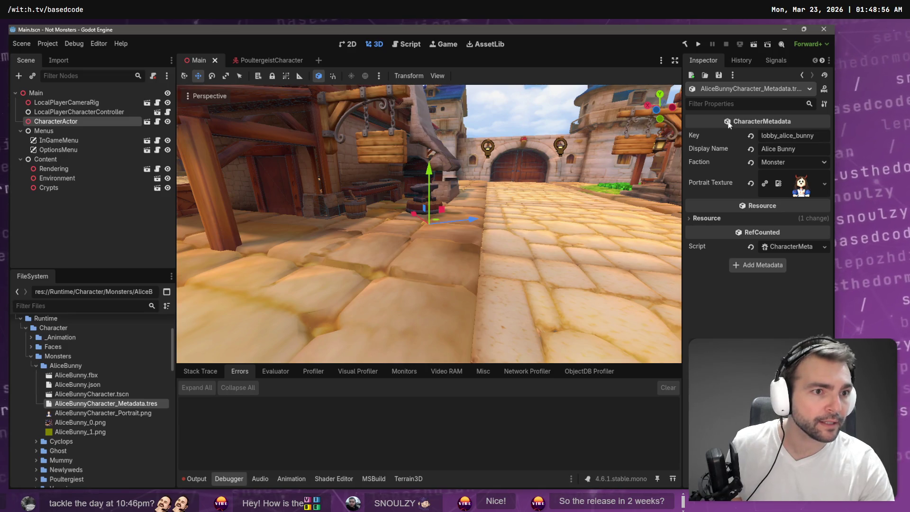
key(alt+Tab)
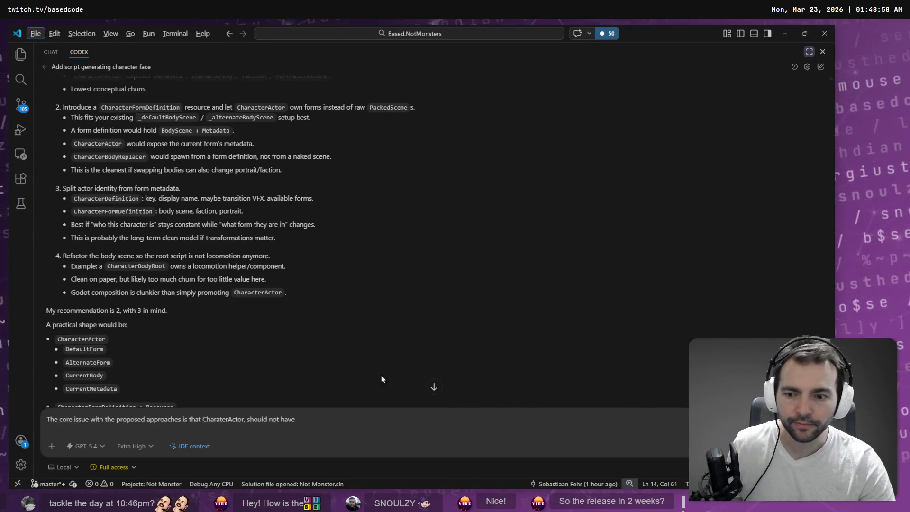
Continue the draft: CharaterActor should not have CharacterMetadata, because the current...
text( Charact)
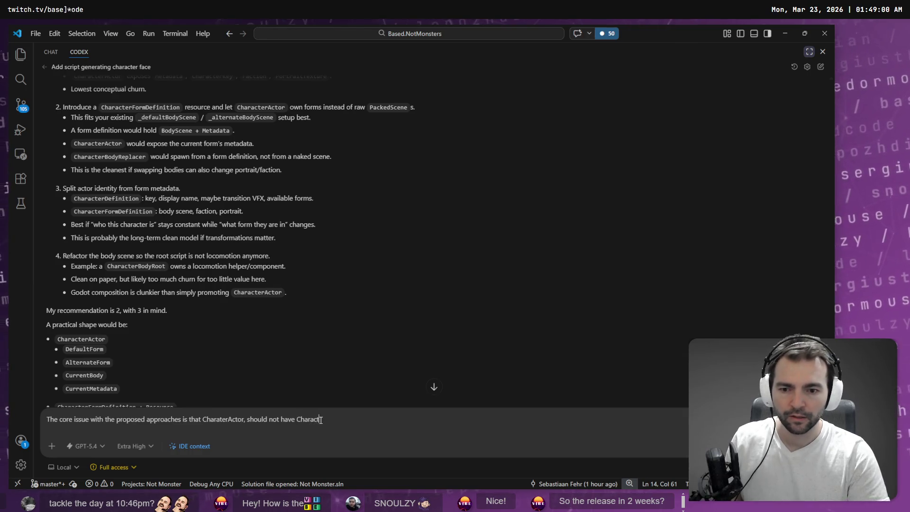
text(erMetadat)
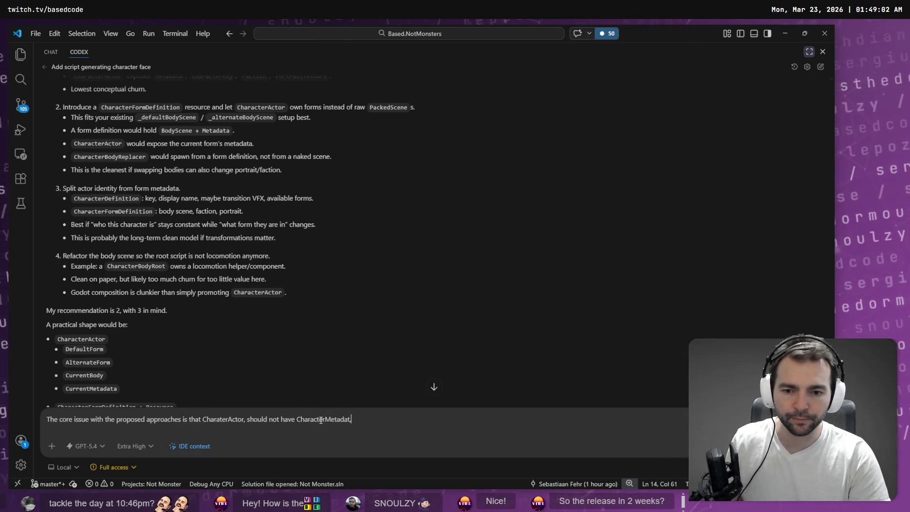
key(ctrl+BackSpace)
text(Charact)
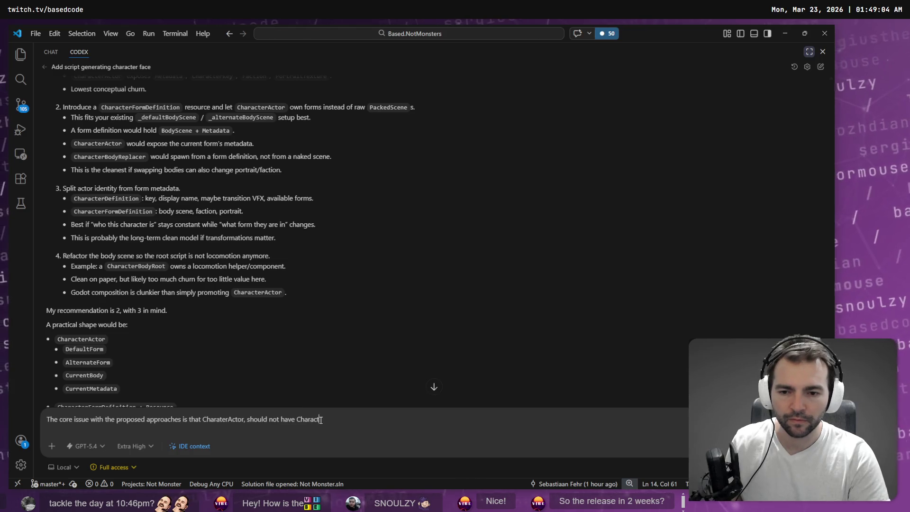
text(erMetadata, be caus eth)
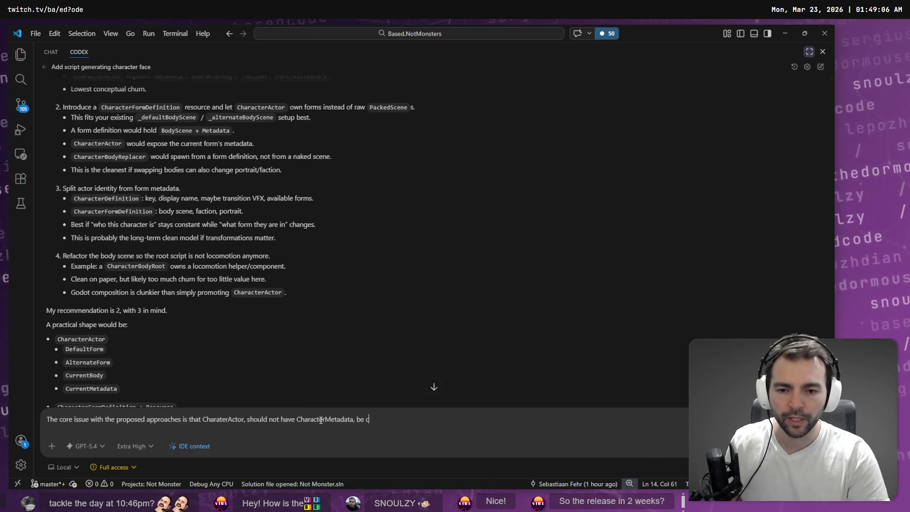
key(BackSpace)
key(BackSpace)
key(BackSpace)
text(e the curren)
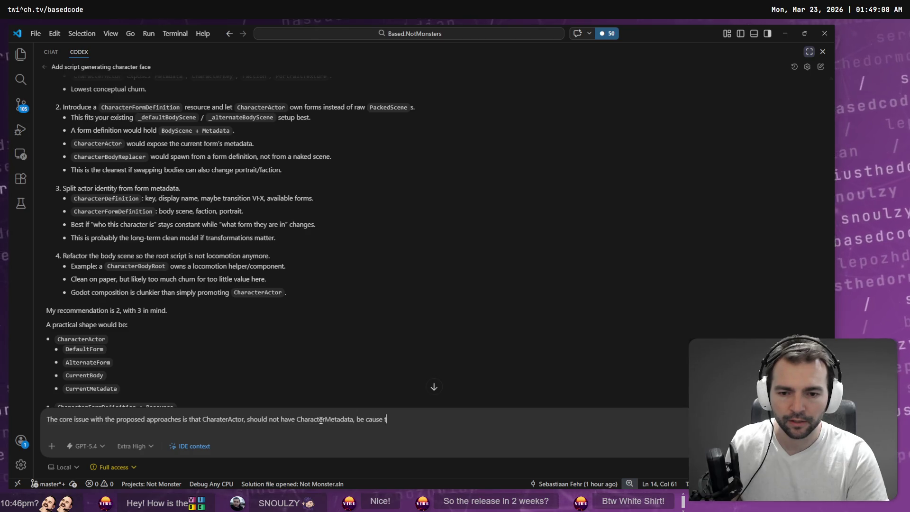
key(BackSpace)
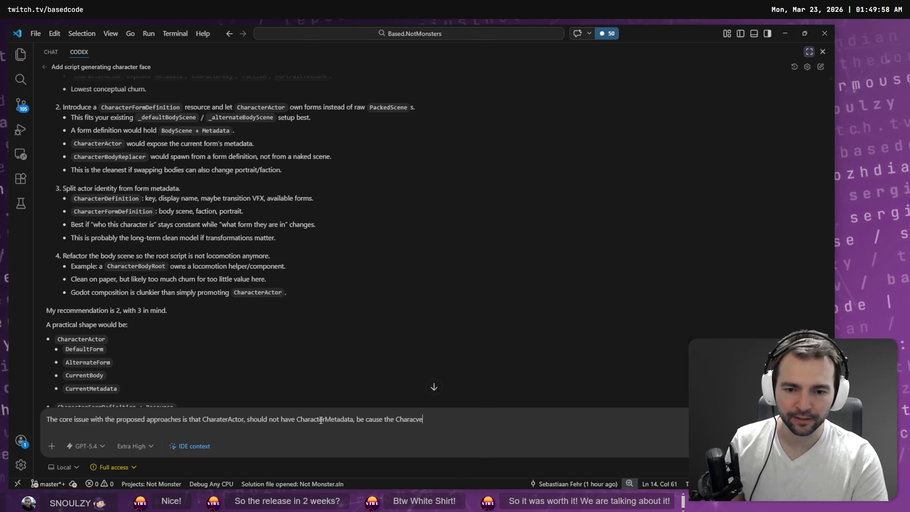
Add that CharacterMetadata relates to a form, not a character, since CharacterActors may have multiple forms.
text(terMetada)
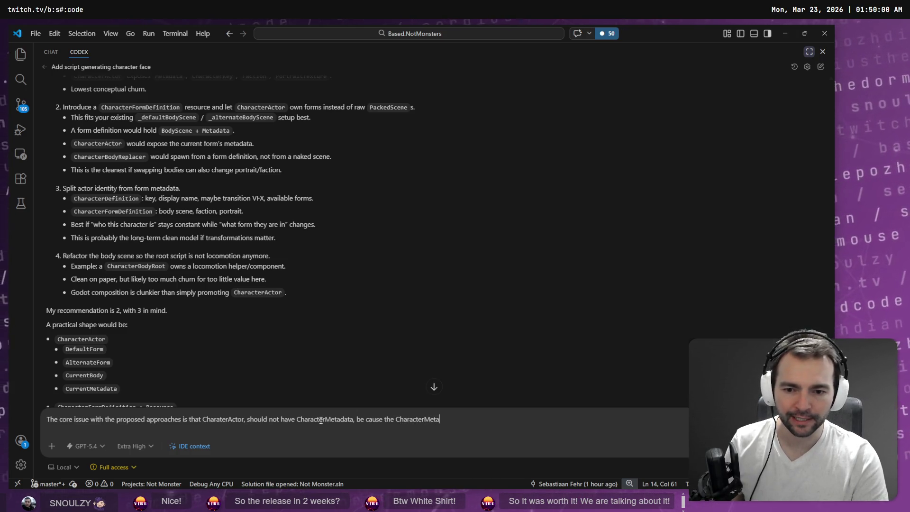
text(ta )
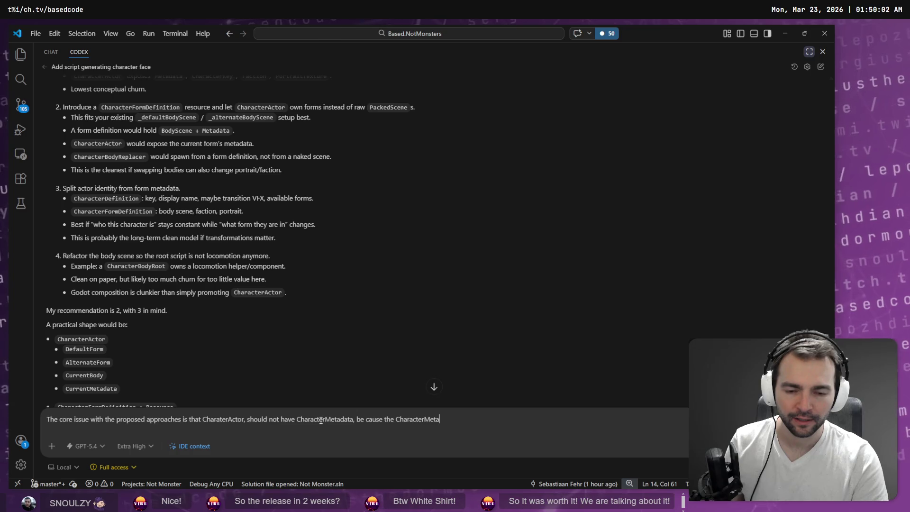
text(is reloate)
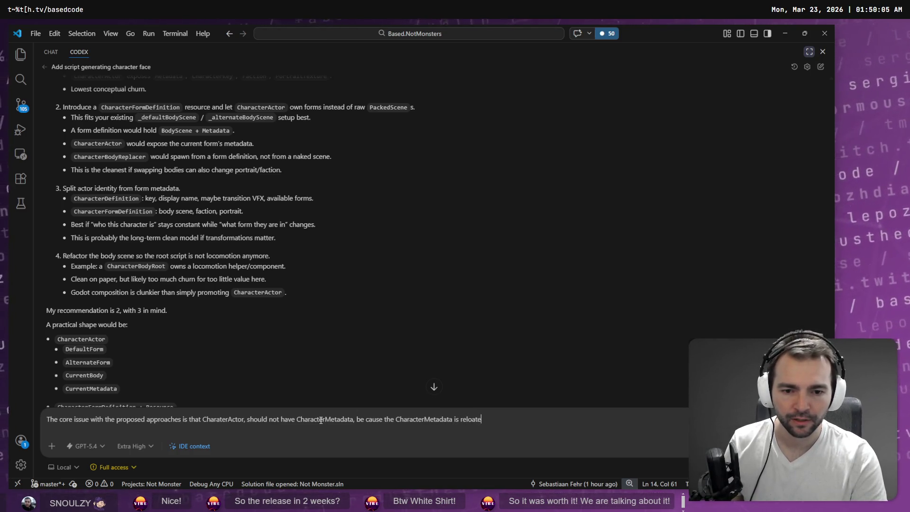
key(ctrl+BackSpace)
text(relates to a )
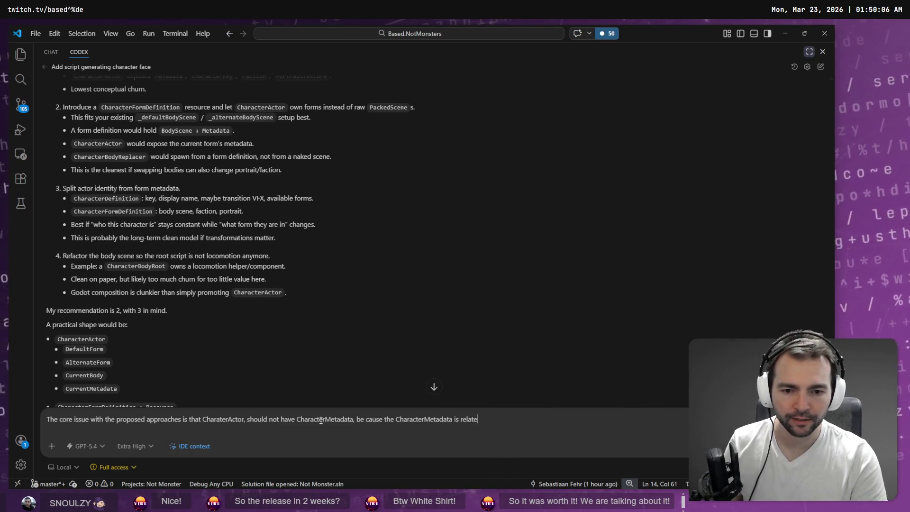
text(form)
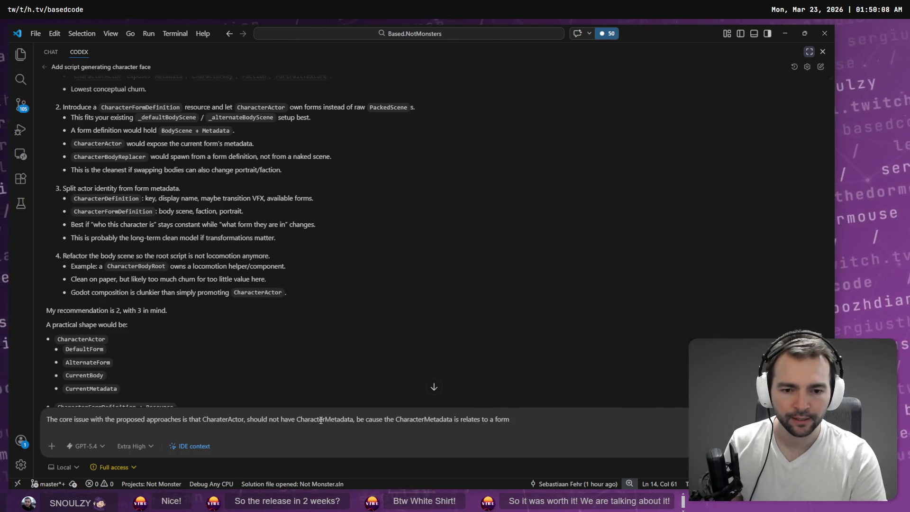
text( not a character)
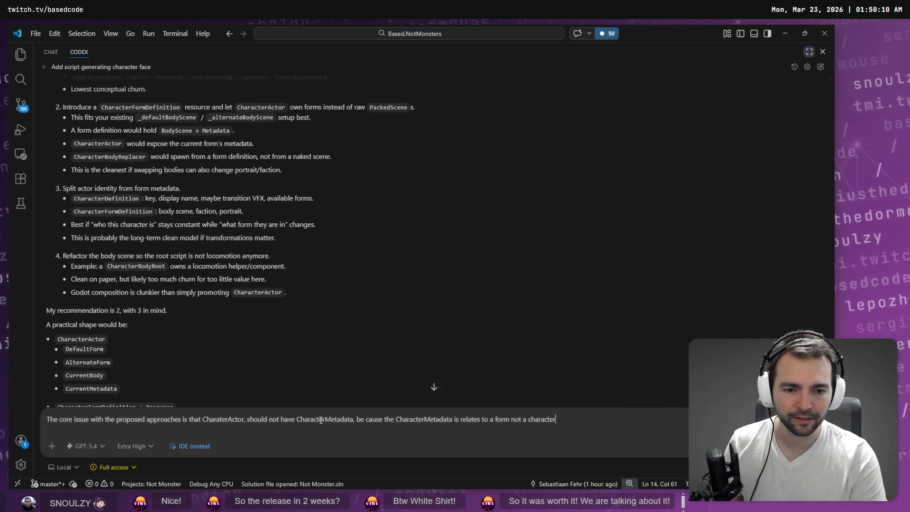
text(.)
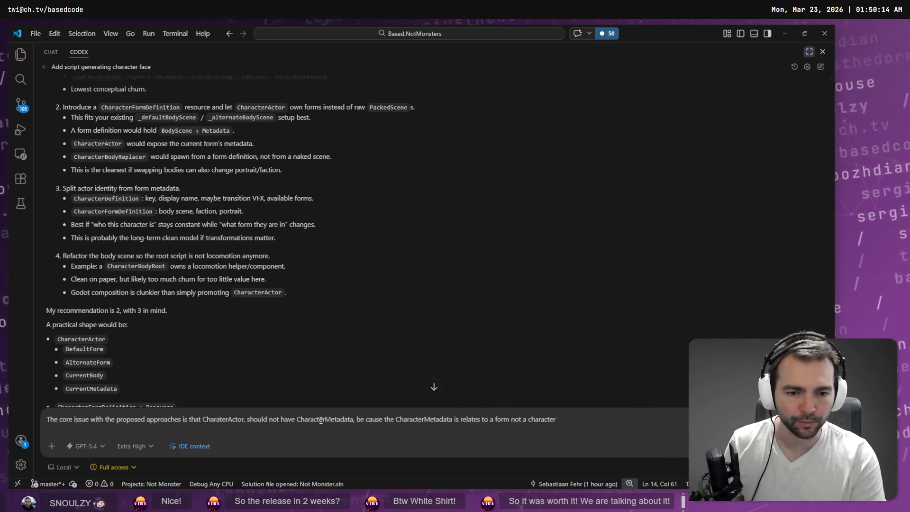
text((Since characters may )
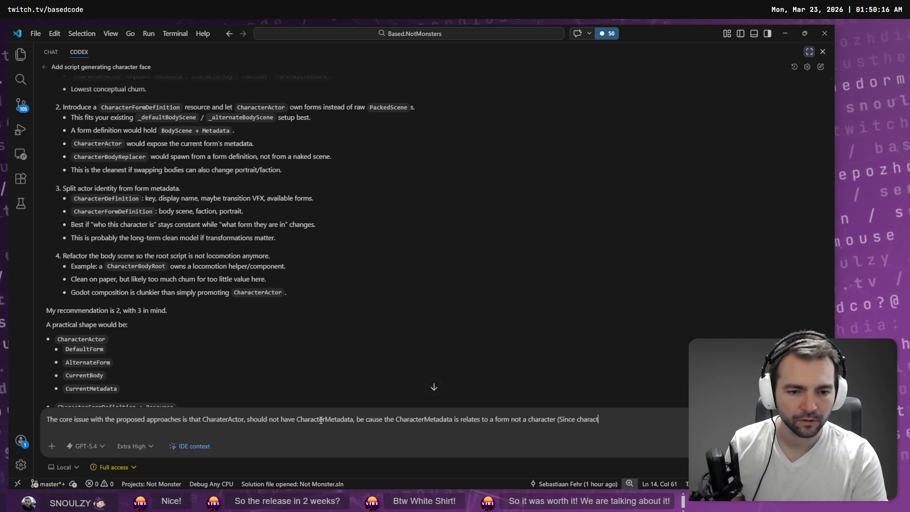
text(have)
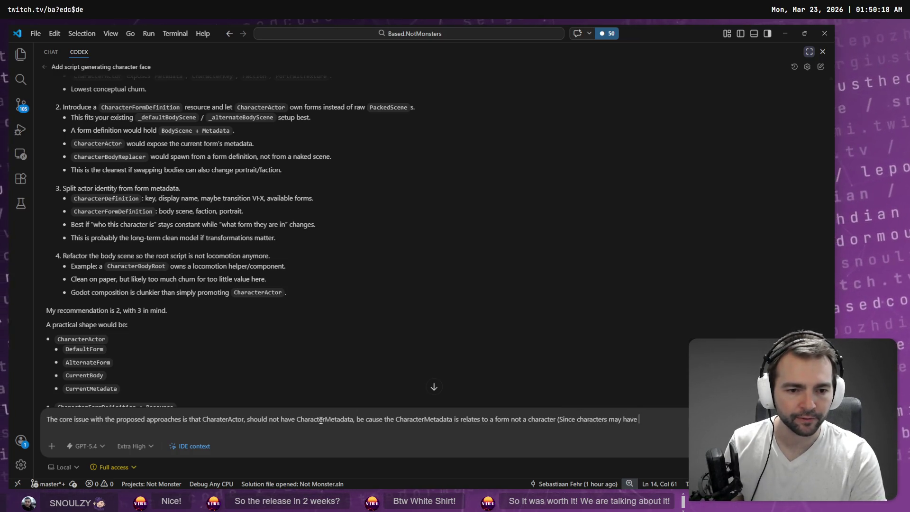
key(ctrl+shift+Right)
text(CharacterActor)
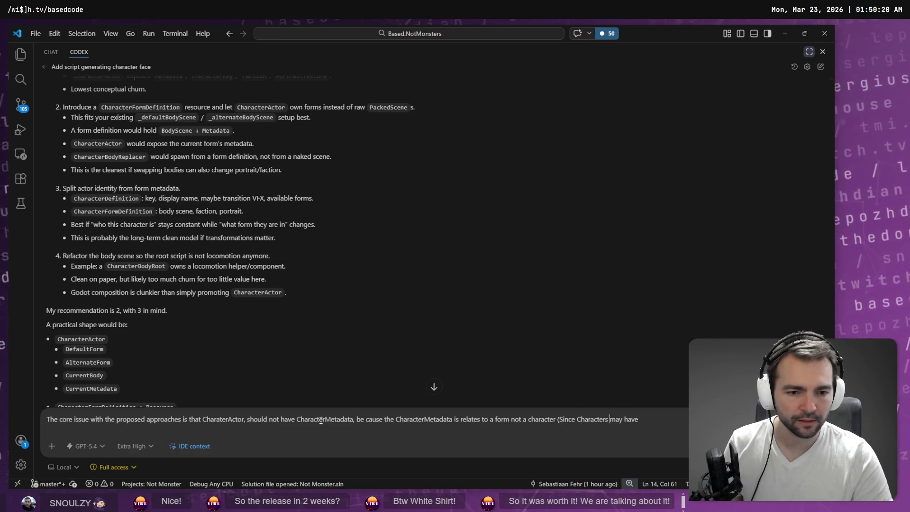
text(s may have m)
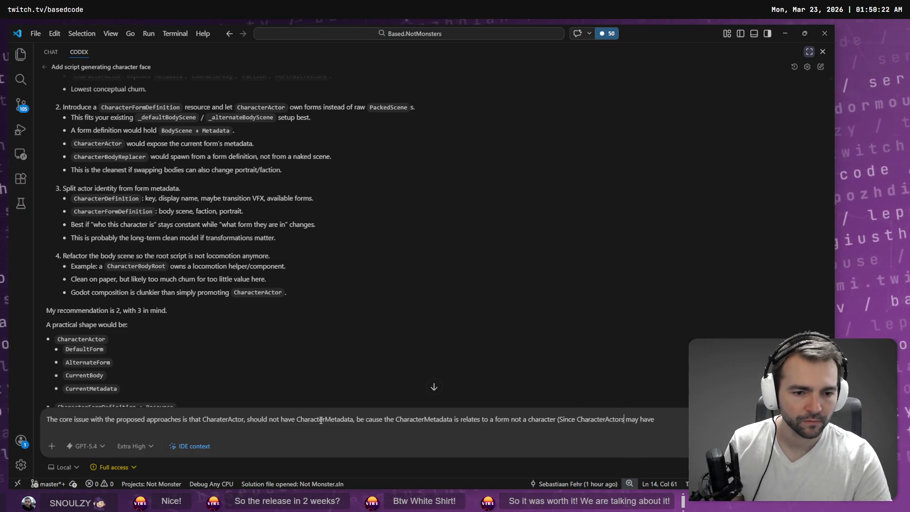
text(ultiple fo)
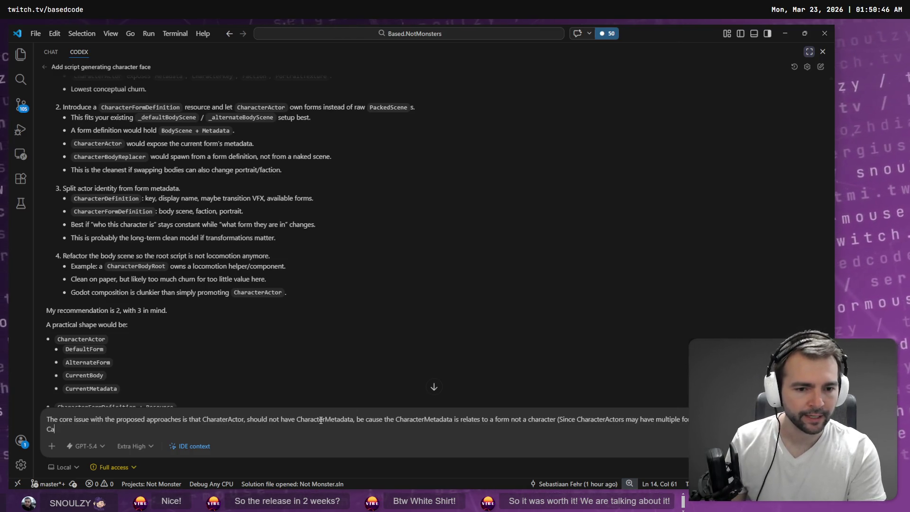
Add that even something like CharacterFormMetadata still shouldn't be associated with CharacterActors.
key(BackSpace)
key(BackSpace)
text(haracterMetata)
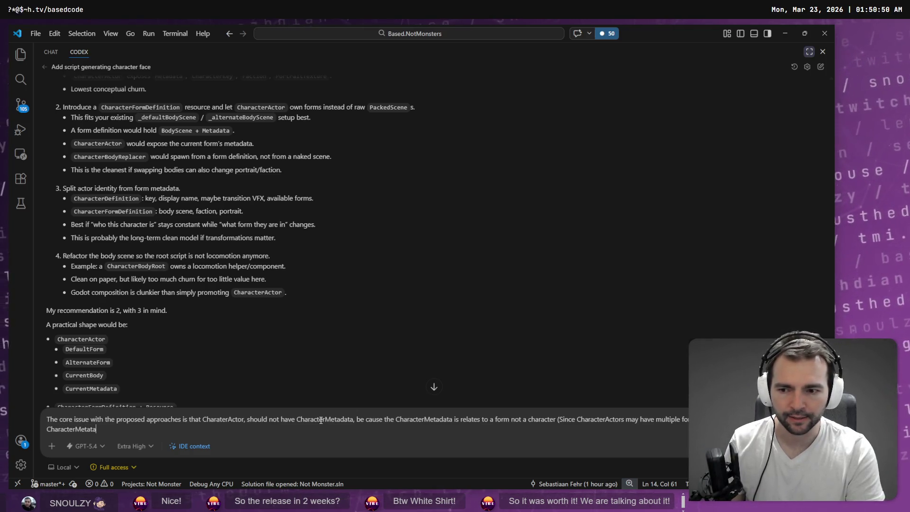
key(BackSpace)
key(BackSpace)
text(data to s)
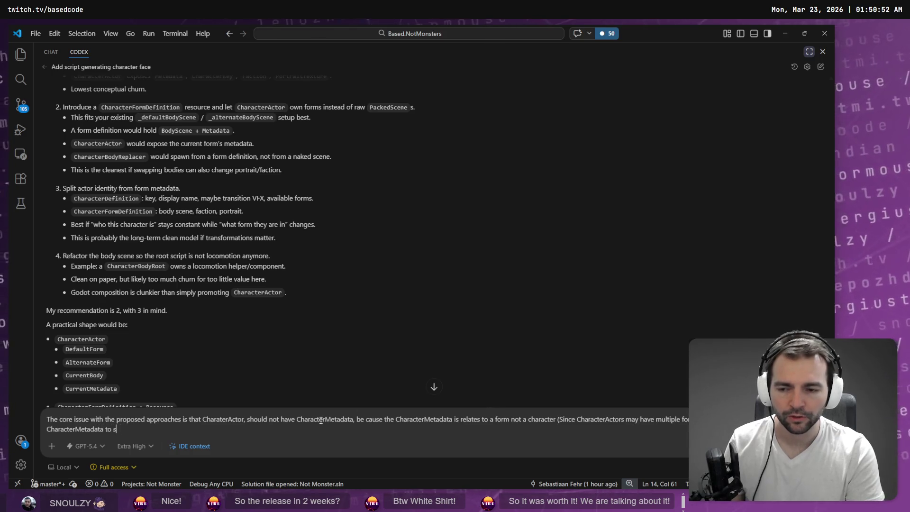
text(omething like )
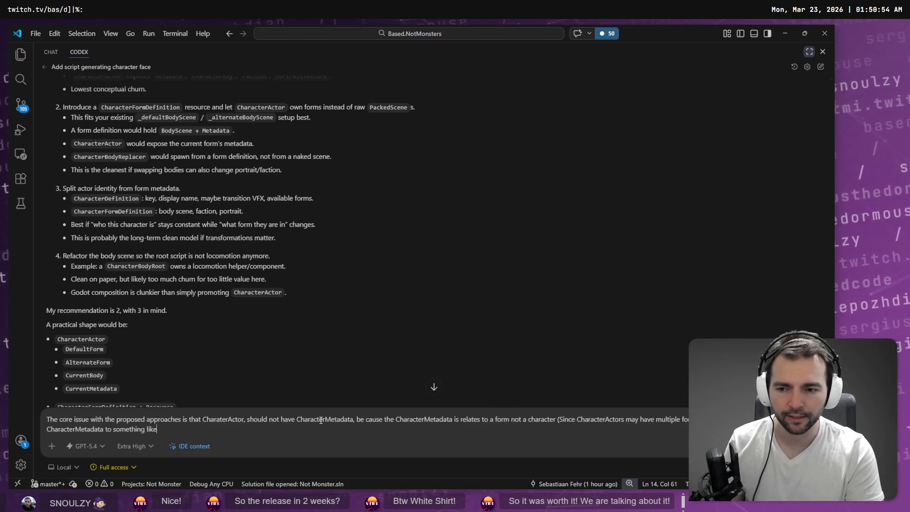
text(Ch)
text(aracterFormMet)
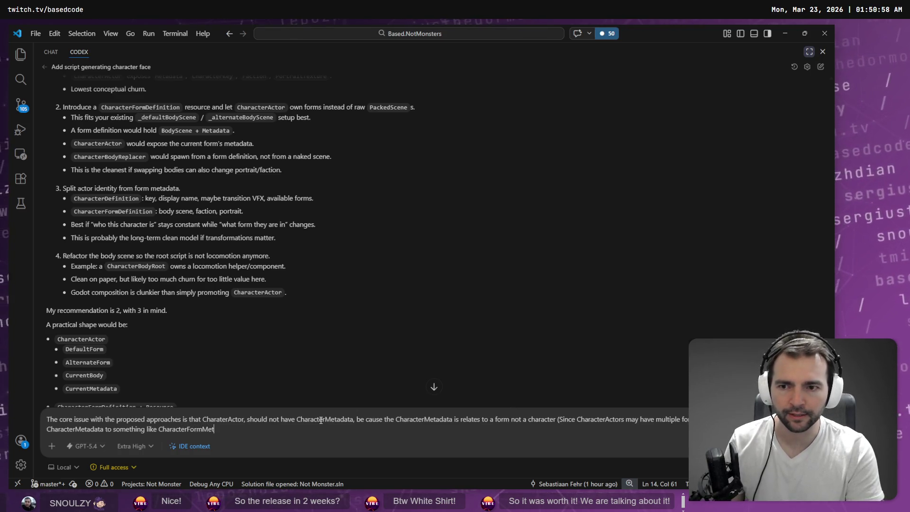
text(adata)
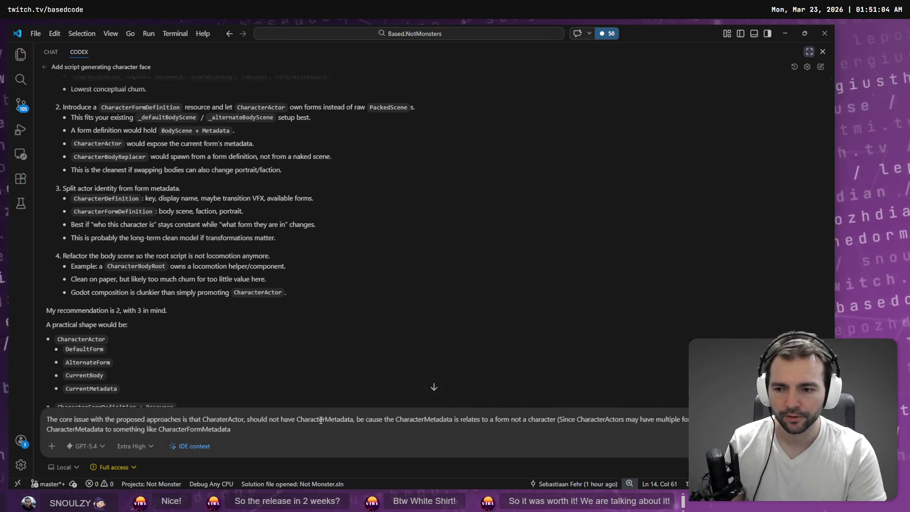
text(, then we)
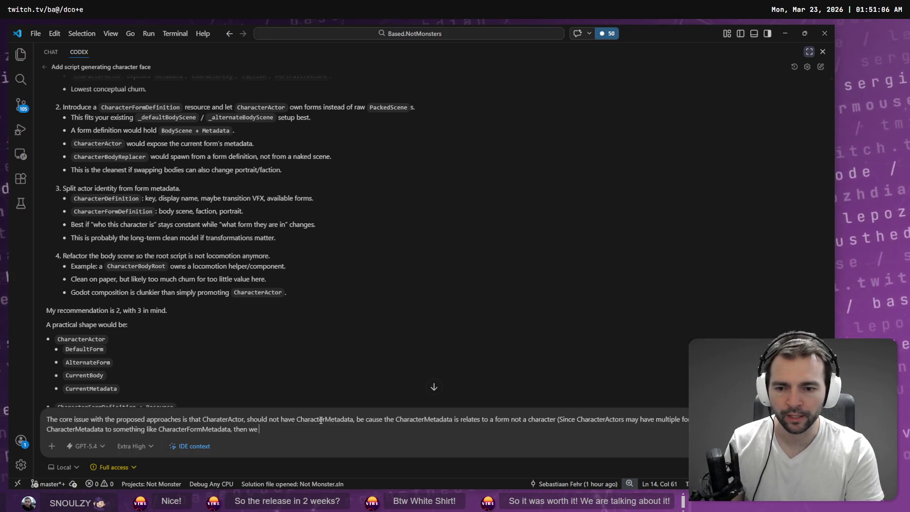
text( still have)
key(BackSpace)
key(BackSpace)
key(BackSpace)
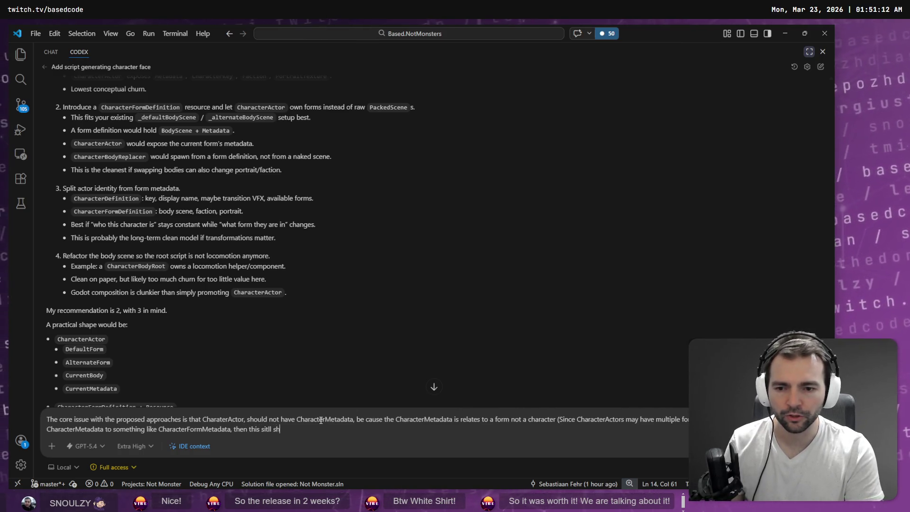
text(still shouldn't be ass)
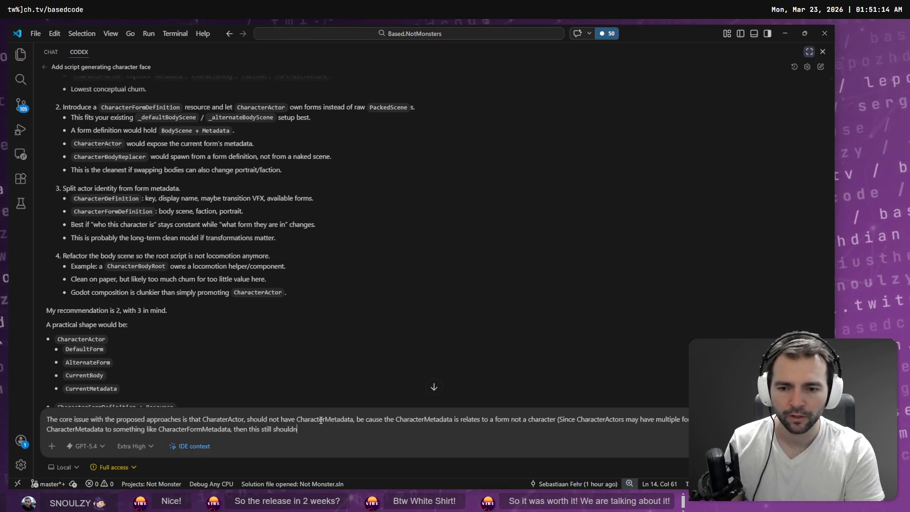
text(ociated with a)
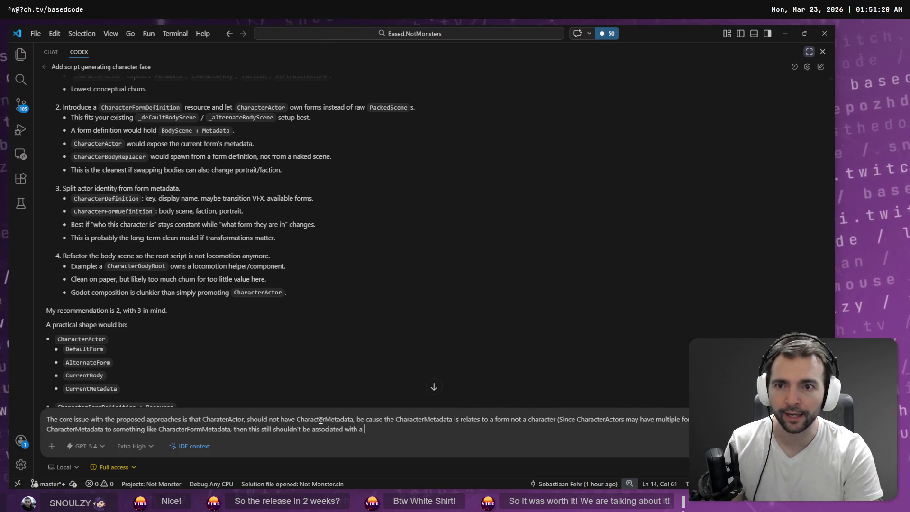
Paste CharacterRootLocomotion.cs into the draft, noting that responsibility is still related to motion.
scroll(361, 294, up, 5)
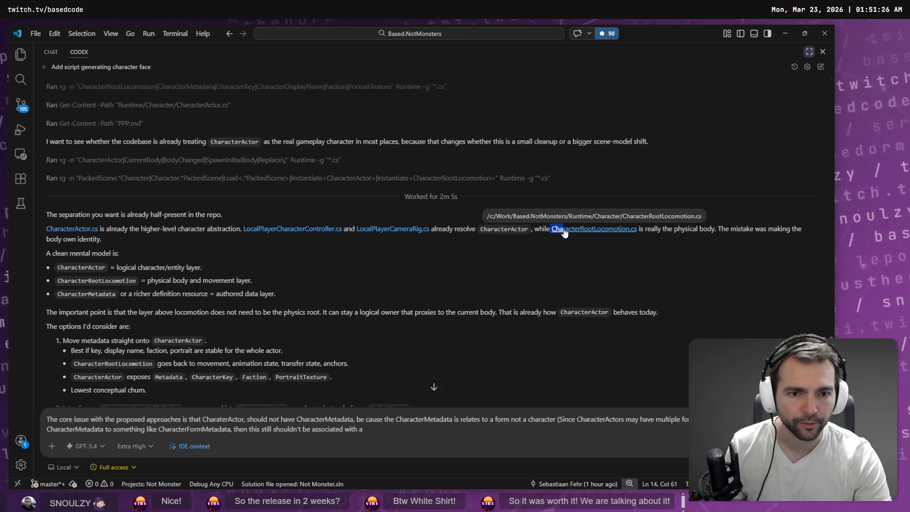
mouse_move(552, 229)
mouse_down()
mouse_move(638, 233)
mouse_move(388, 433)
mouse_up()
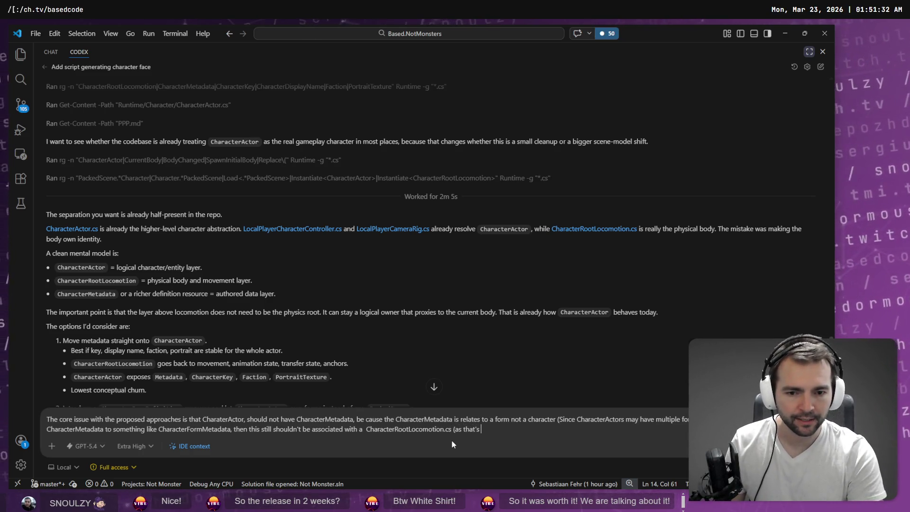
key(BackSpace)
key(BackSpace)
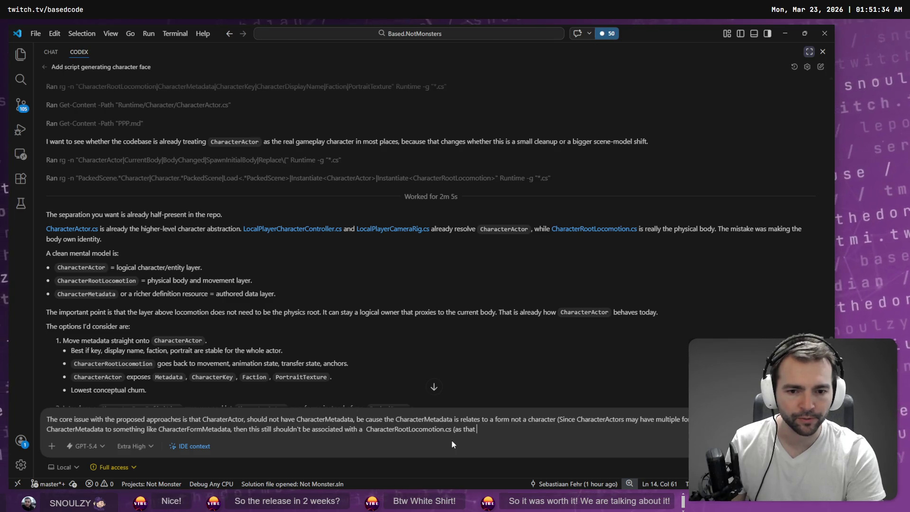
text(responsibility )
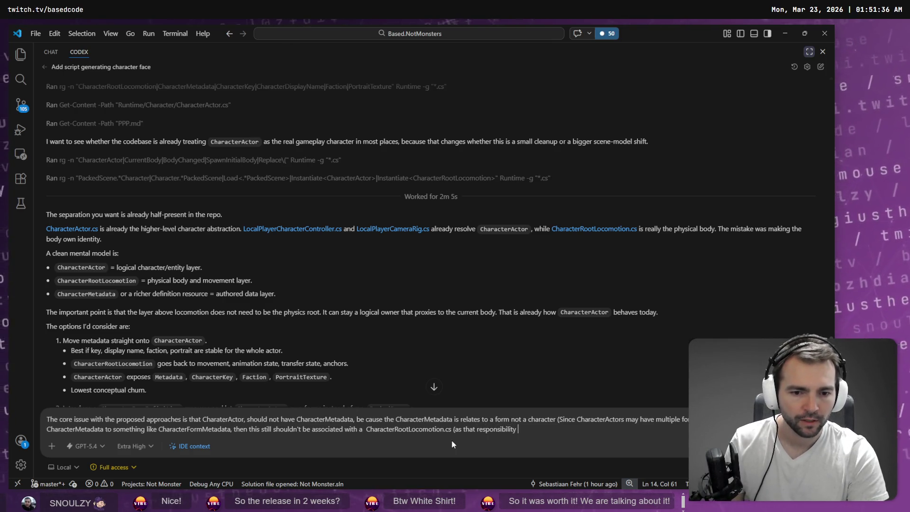
text(is still re)
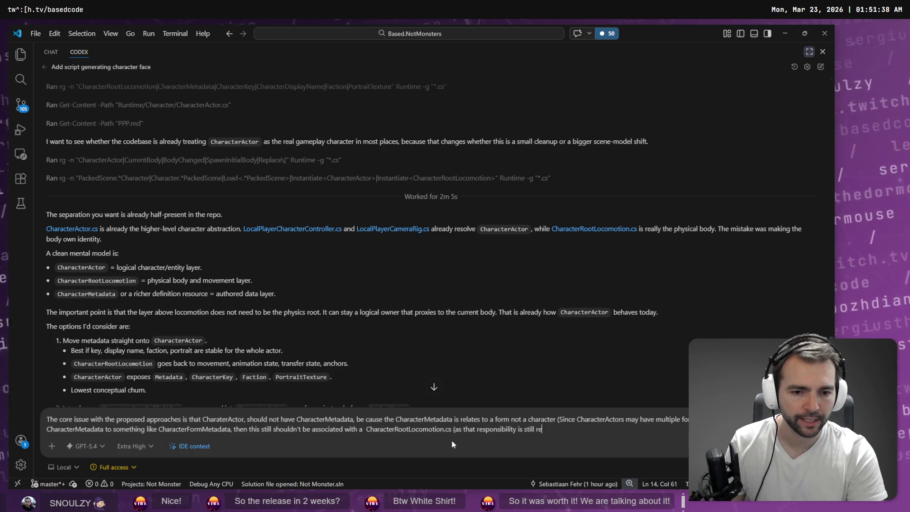
text(lated )
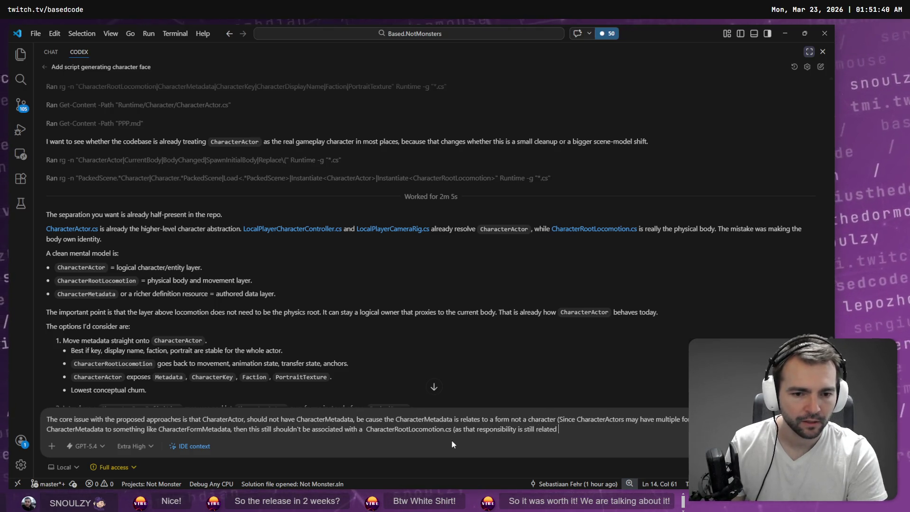
text(to mtion)
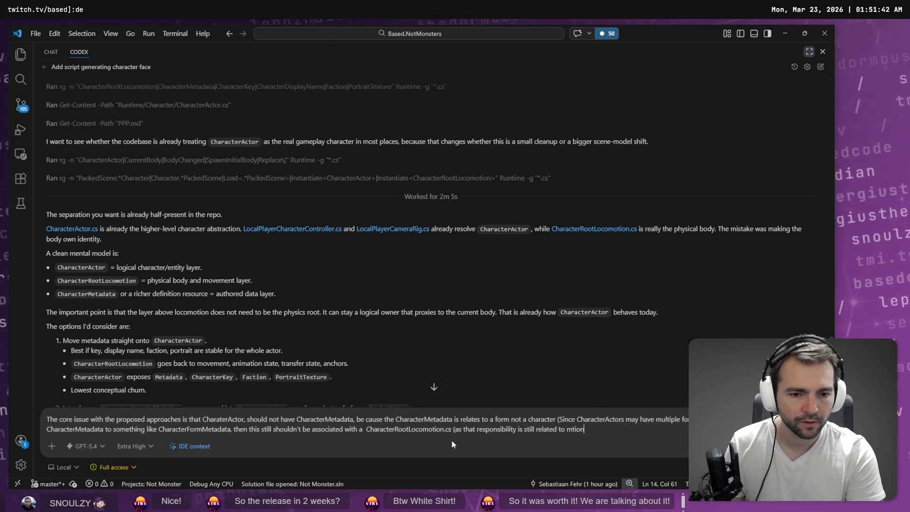
key(BackSpace)
key(BackSpace)
key(BackSpace)
key(BackSpace)
text(otion).)
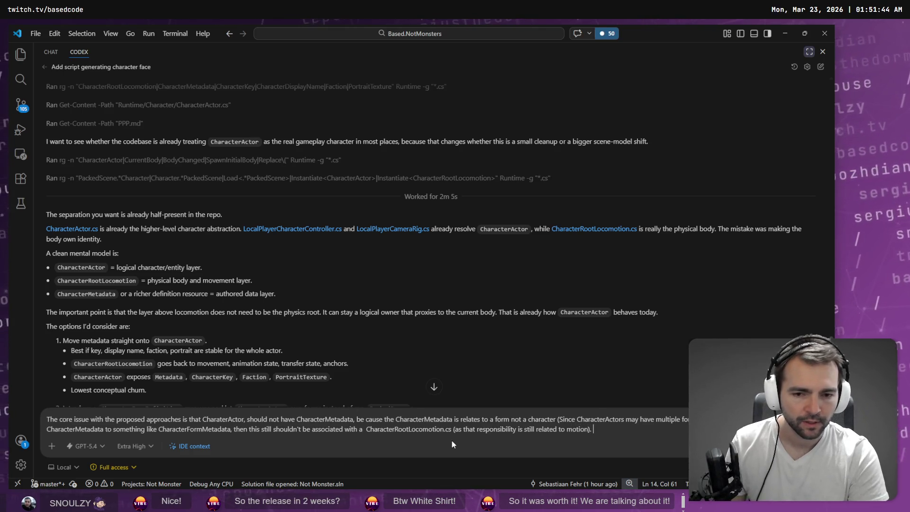
key(shift+Return)
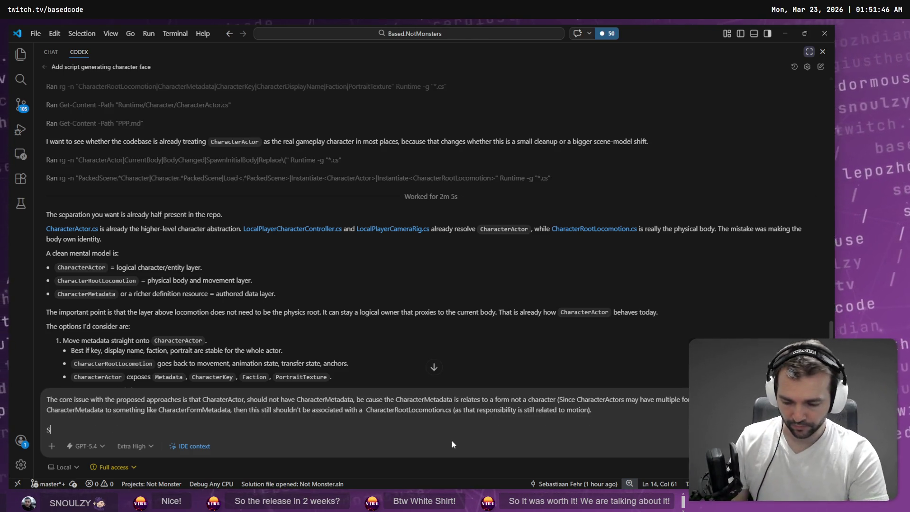
Request a refactor where CharacterActor knows its forms' metadata, with one actor–CharacterRootLocomotion association.
text(e need a refoac)
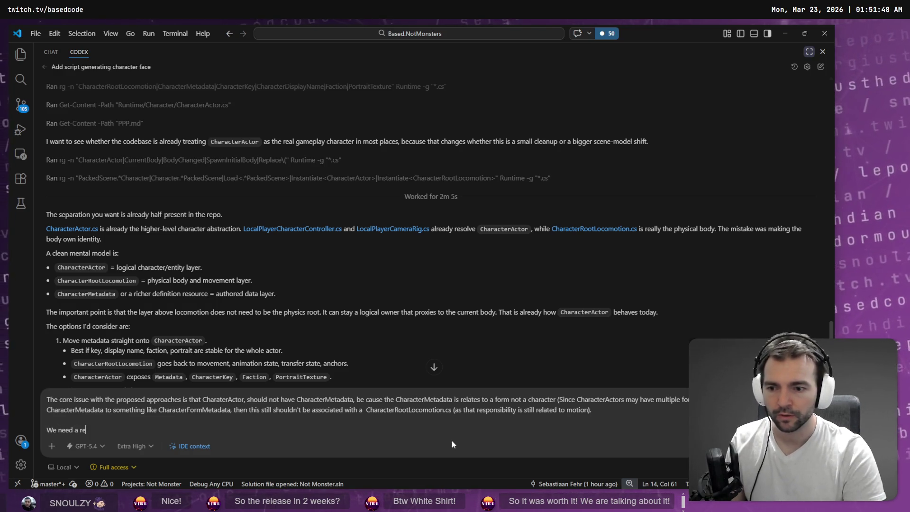
key(BackSpace)
key(BackSpace)
key(BackSpace)
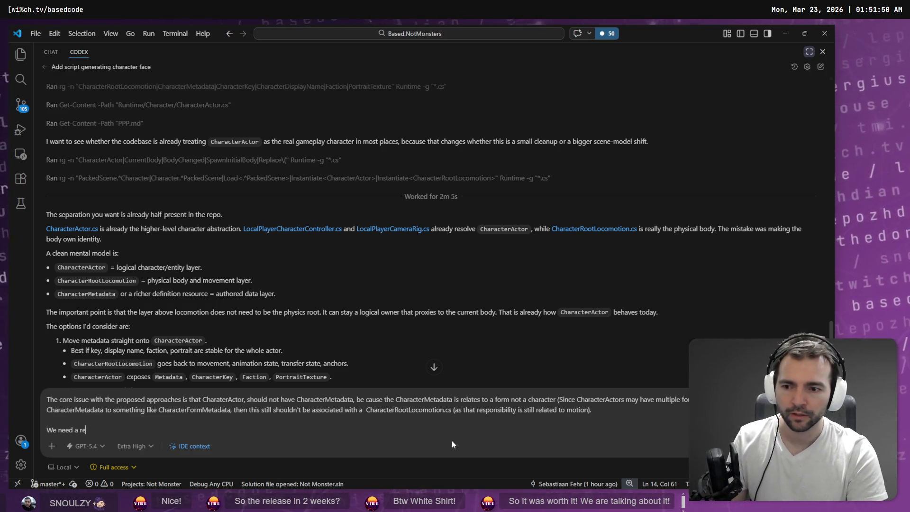
text(factor where)
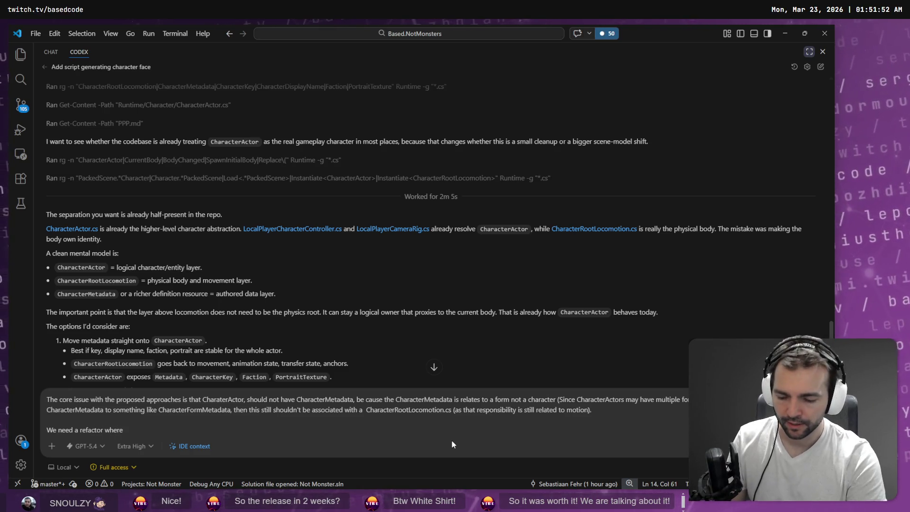
text( CharacterActo)
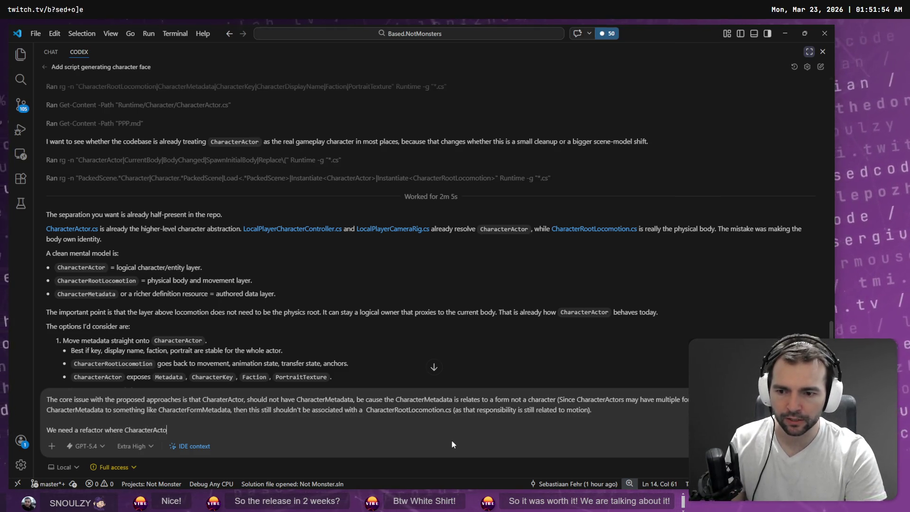
text(r, knows about )
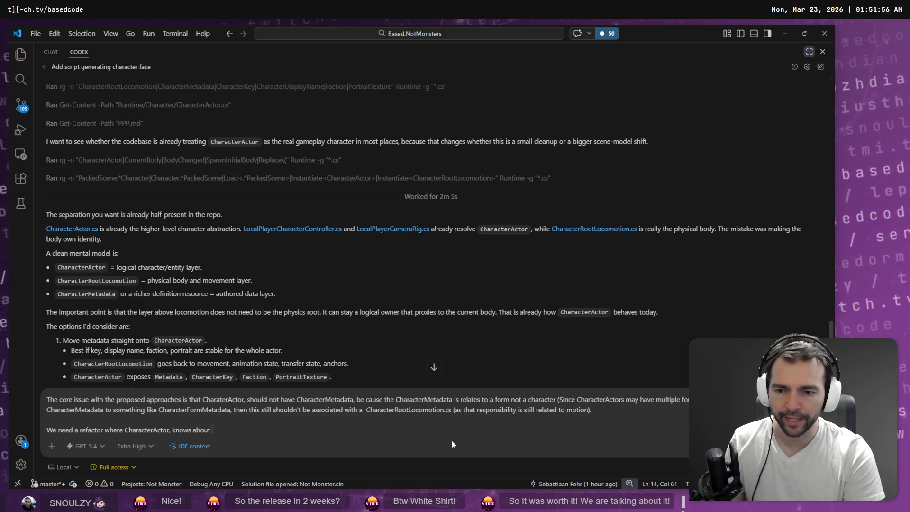
text(the )
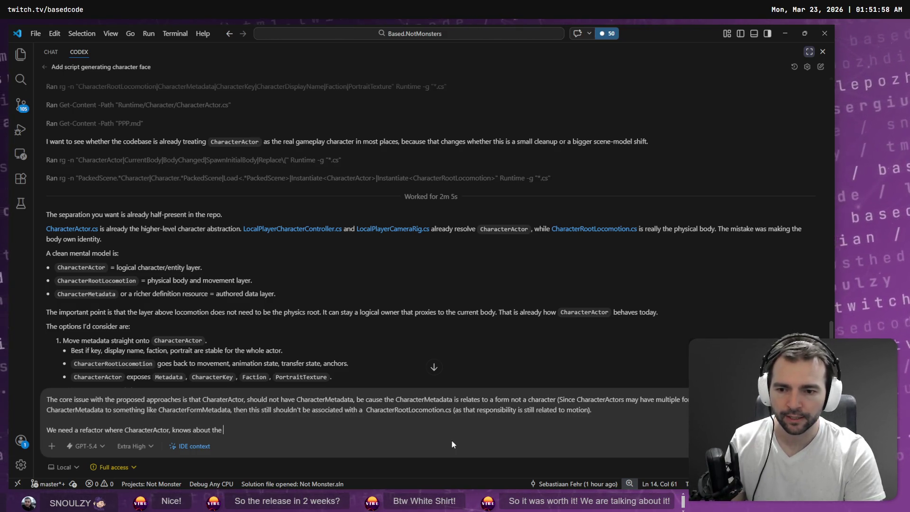
text(Meta)
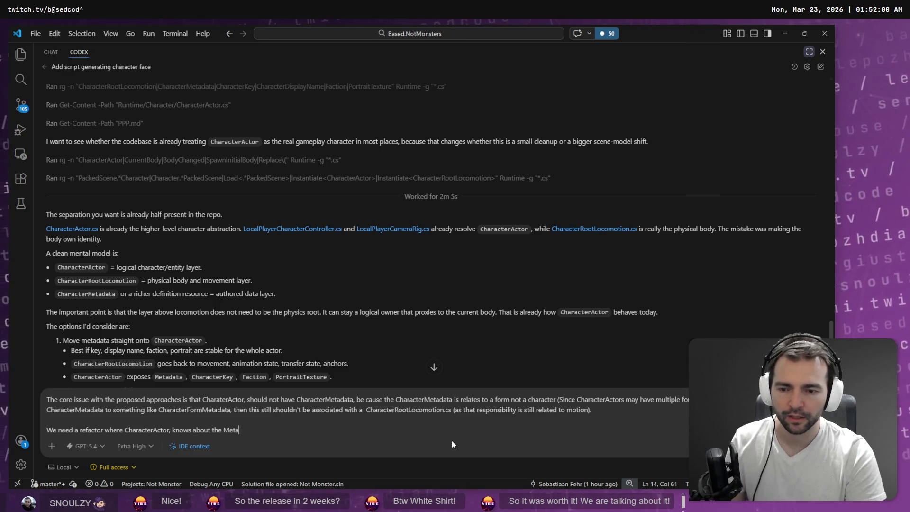
text(data for t)
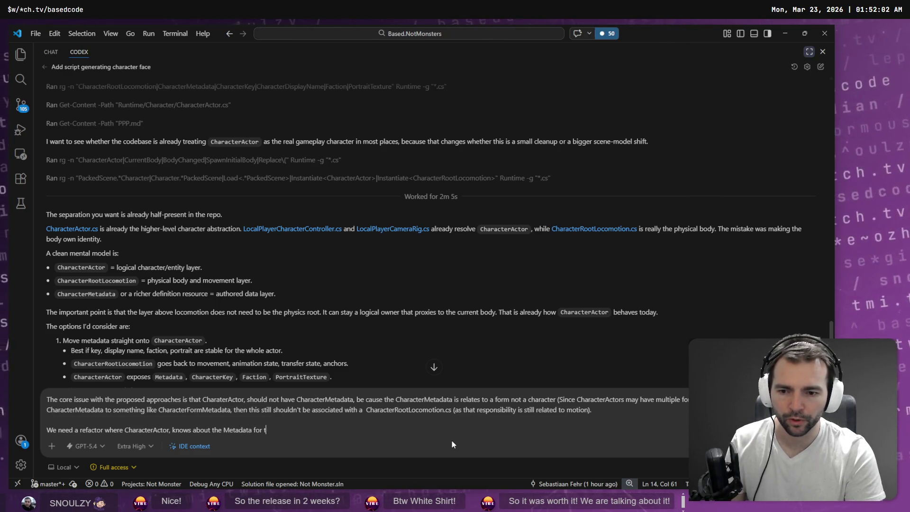
text(he related forms )
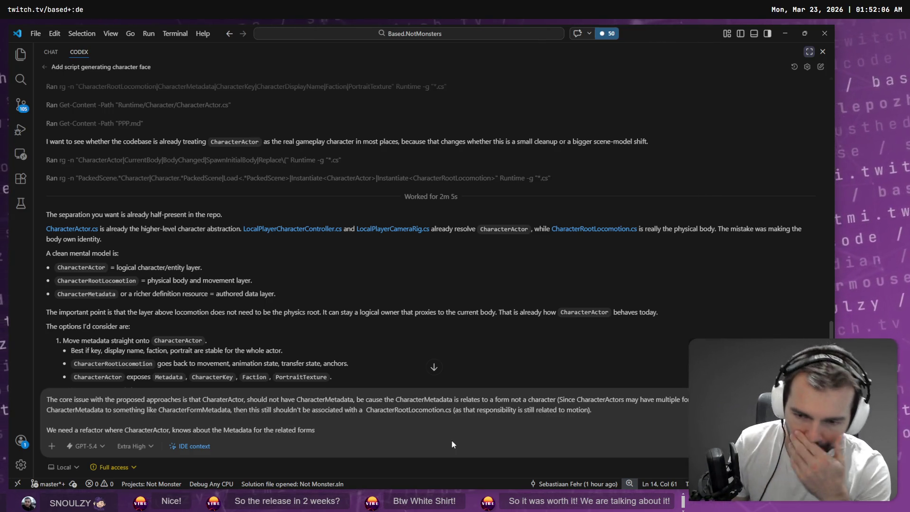
text(with as)
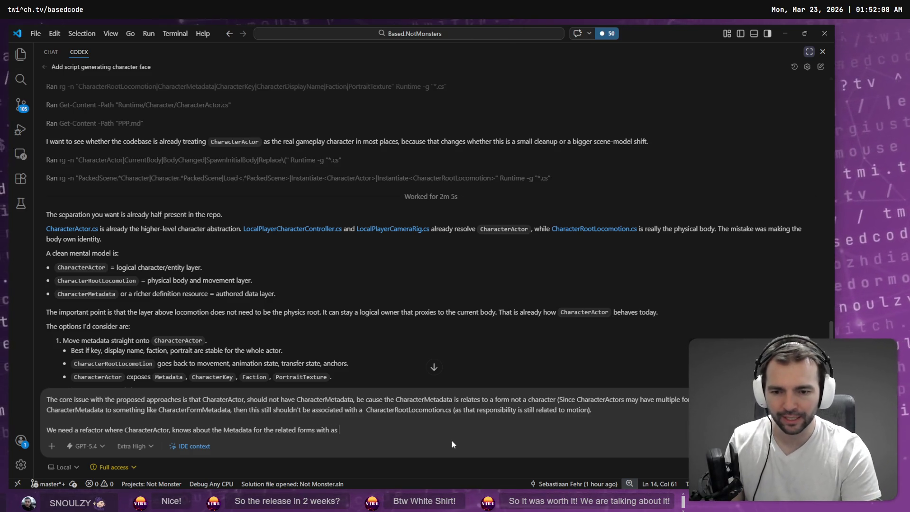
key(BackSpace)
key(BackSpace)
key(BackSpace)
text(only o)
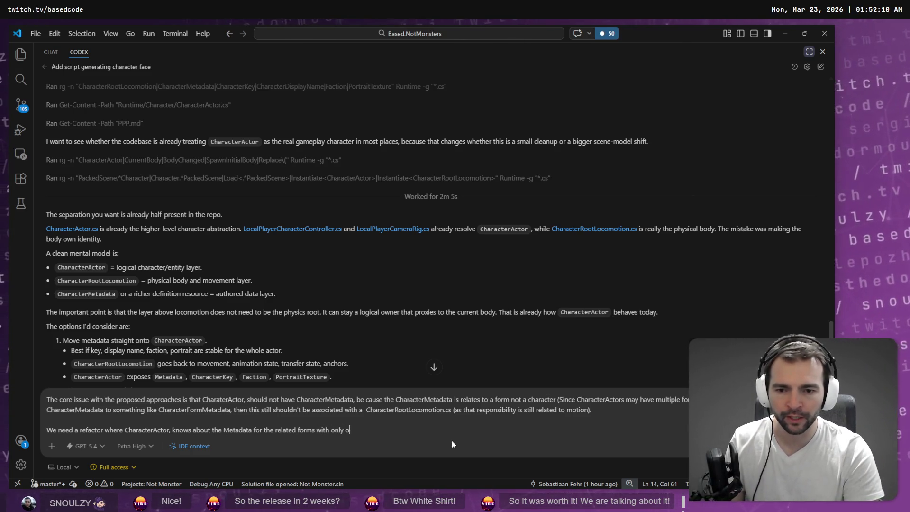
text(ne associate)
key(BackSpace)
key(BackSpace)
key(BackSpace)
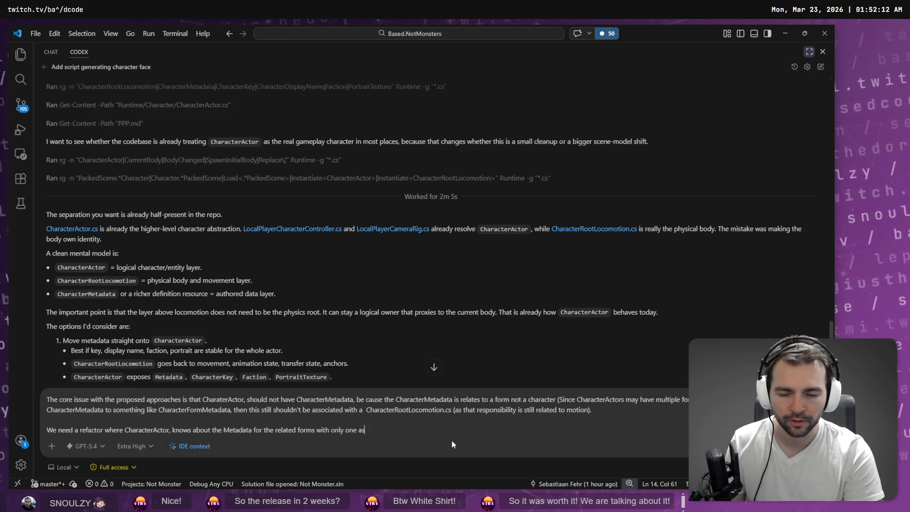
text(ciation )
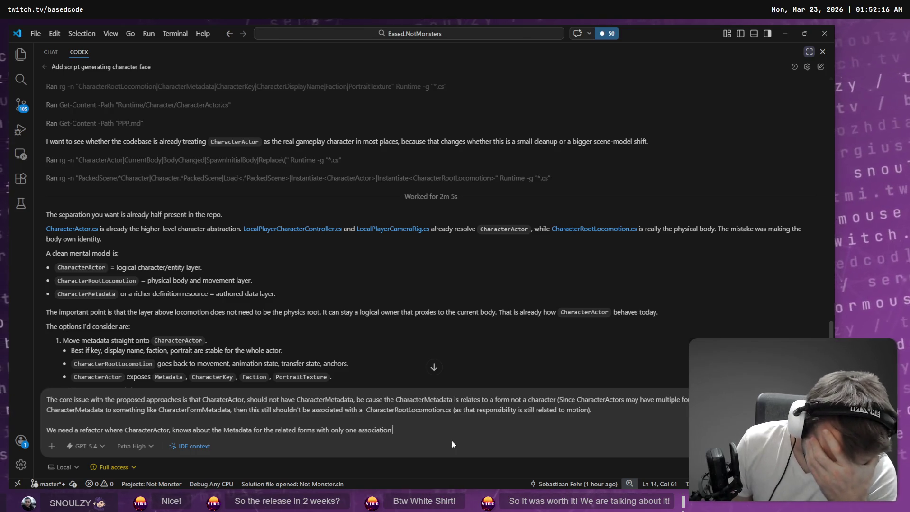
text(betwe)
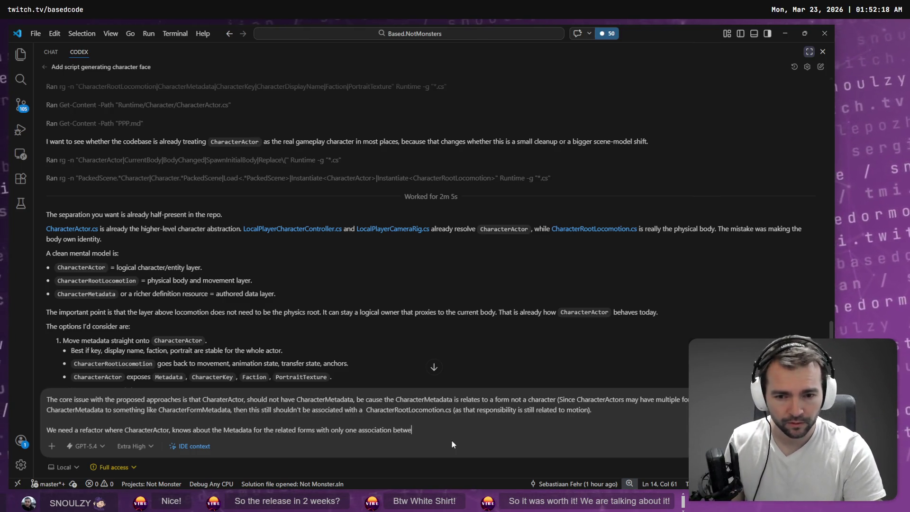
text(en )
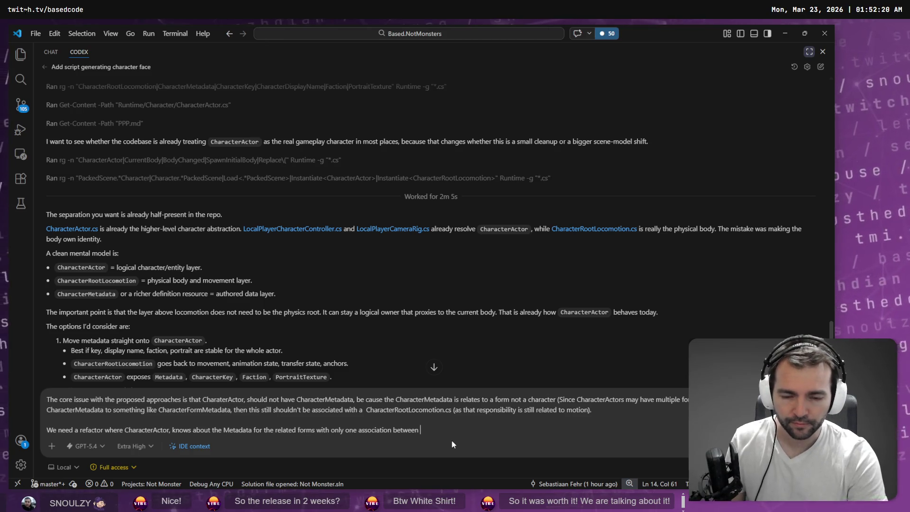
text(the act)
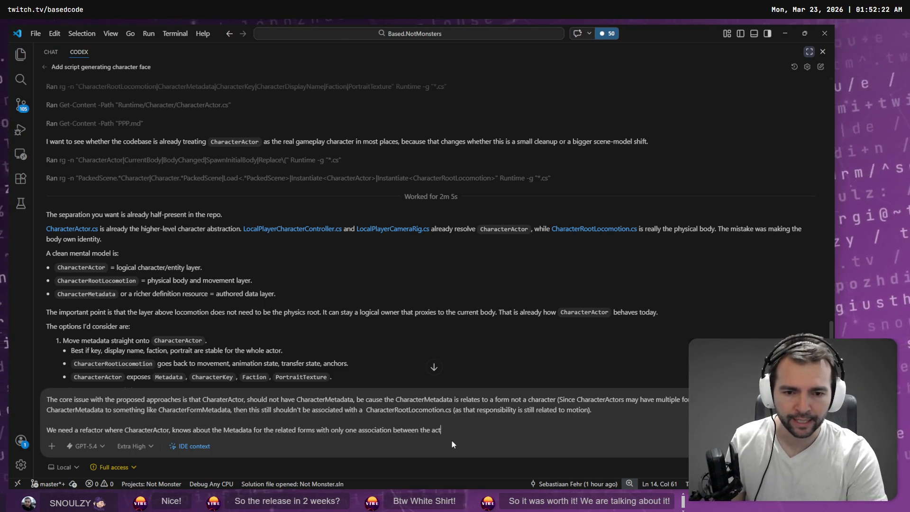
text(or and the  )
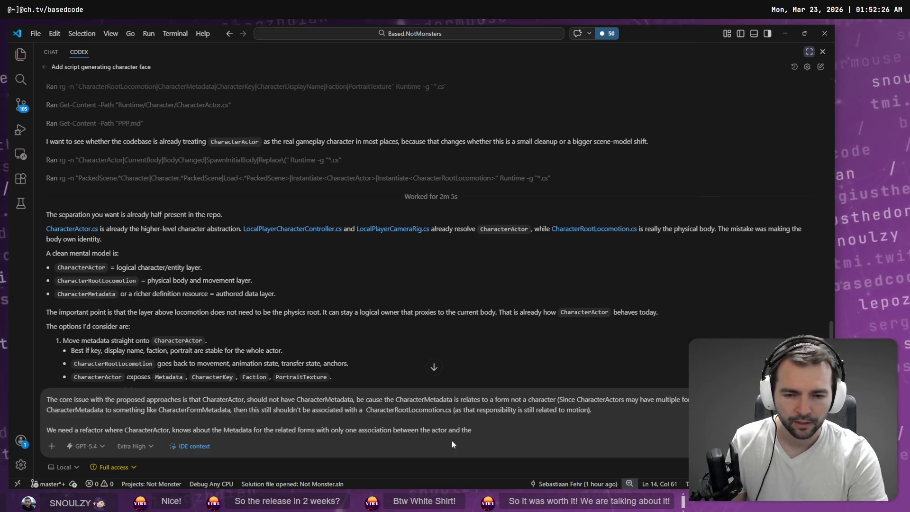
text(CharacterRootLocomotion.cs)
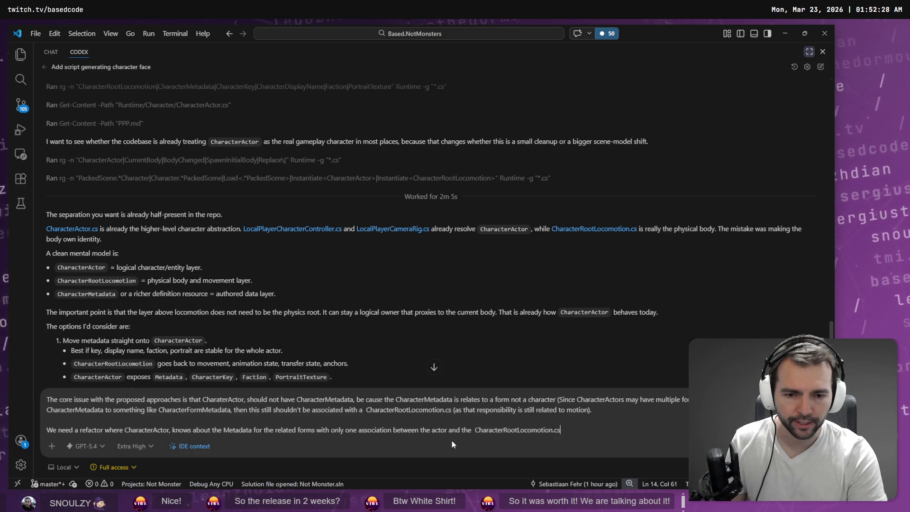
key(BackSpace)
key(BackSpace)
key(BackSpace)
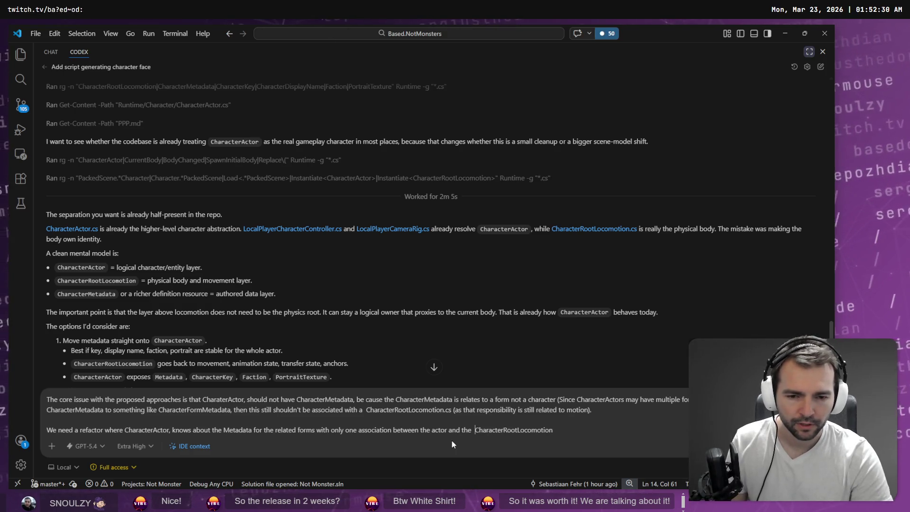
key(BackSpace)
text(.)
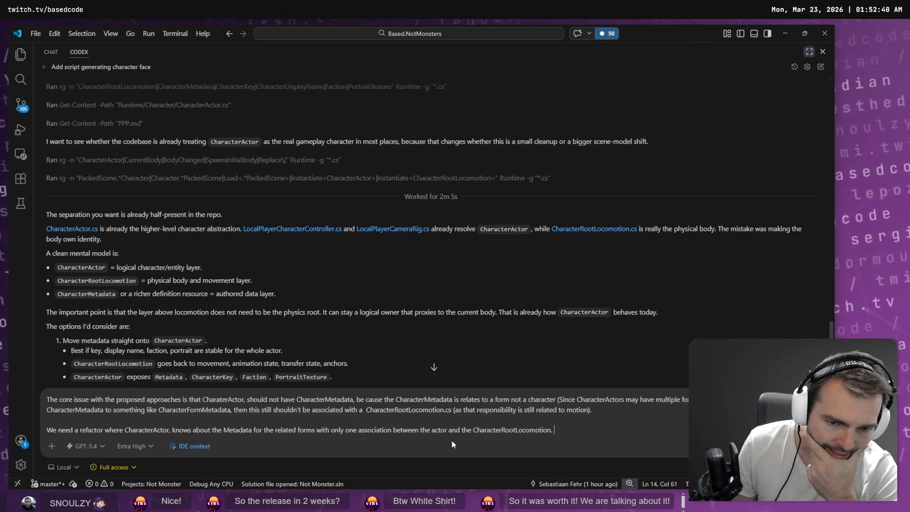
text(We al)
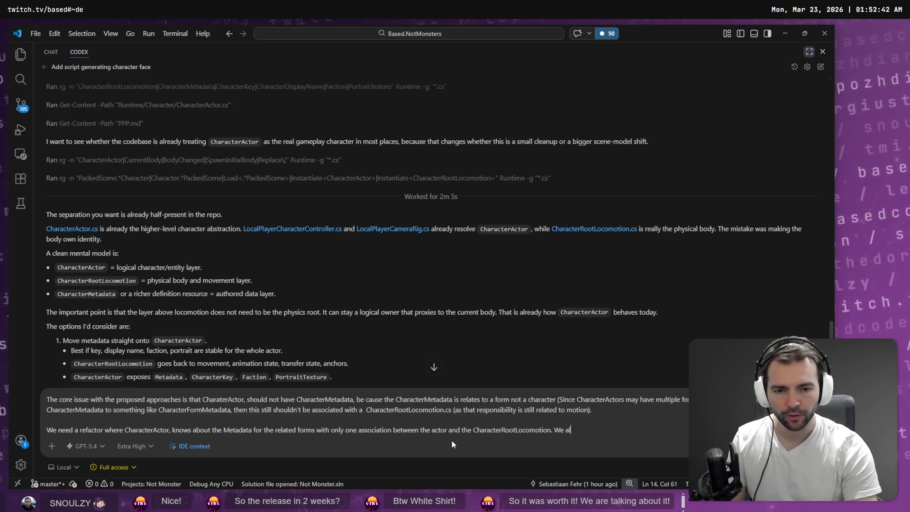
text(so need to be able)
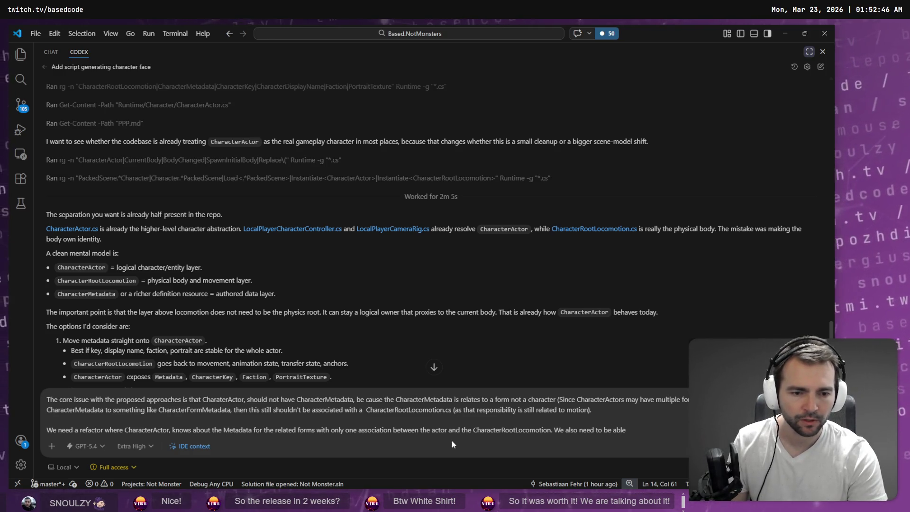
text( to access a full )
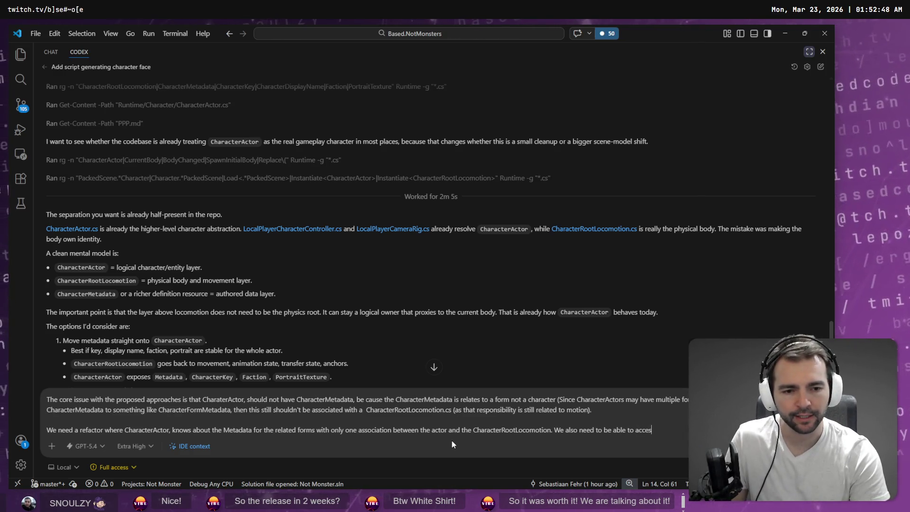
text(list of)
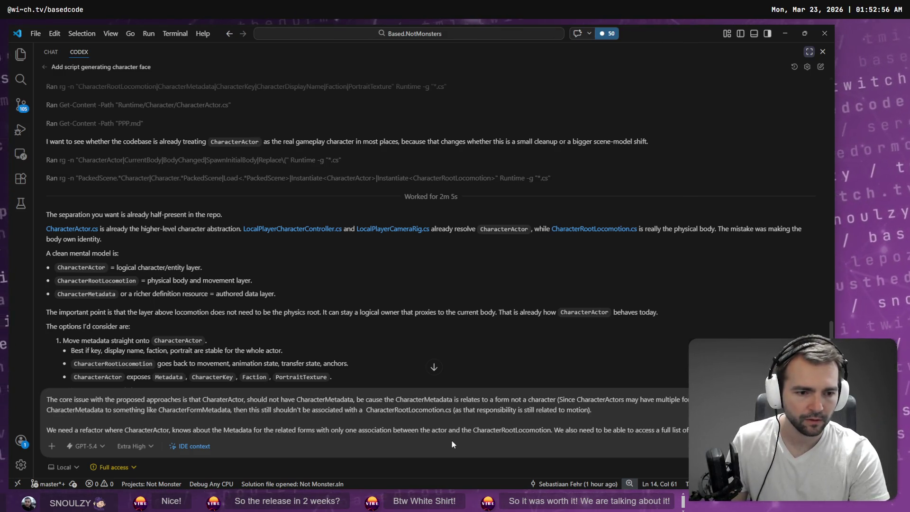
text( isntances)
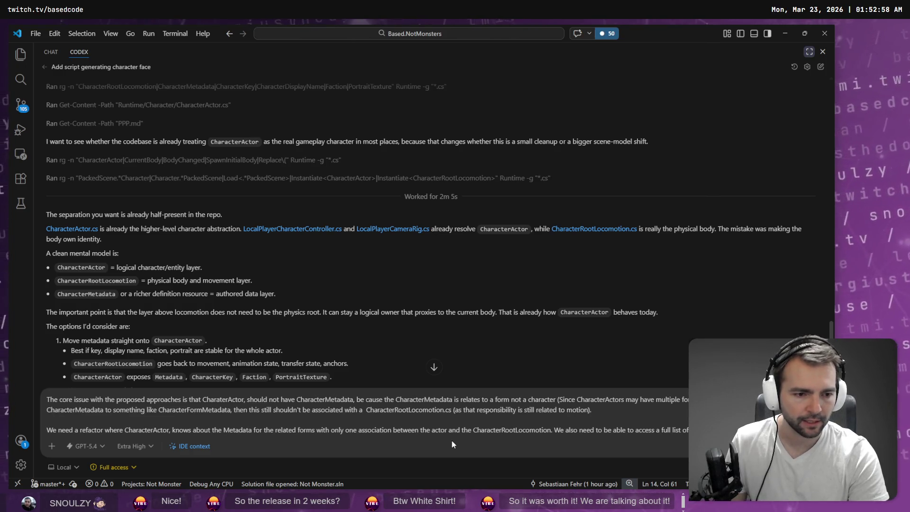
key(ctrl+BackSpace)
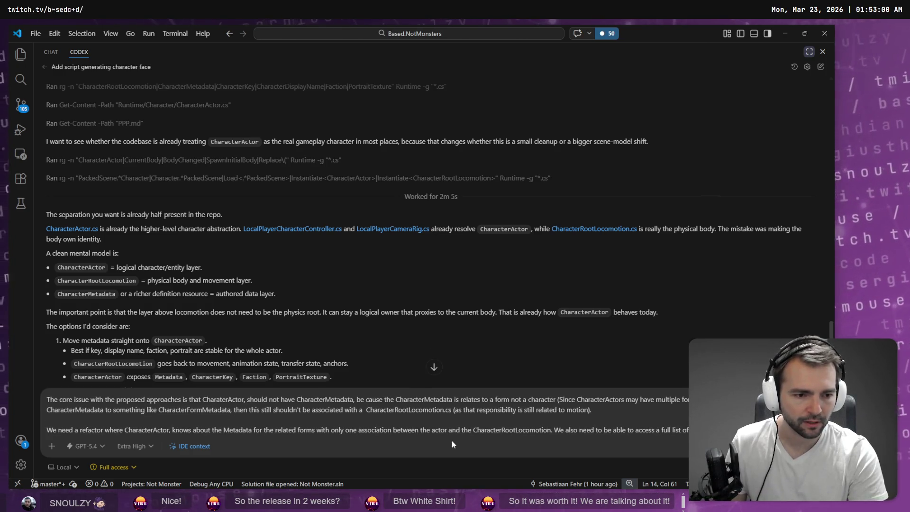
text(instances like the)
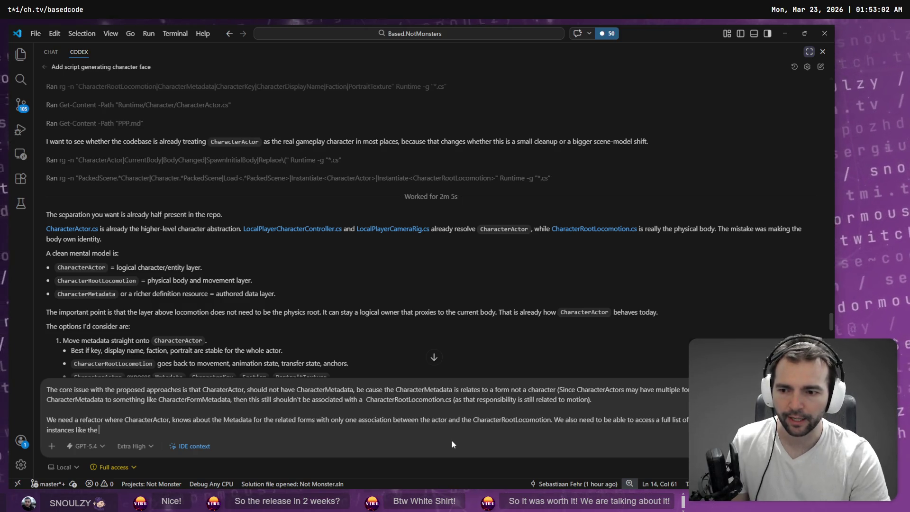
key(alt+Tab)
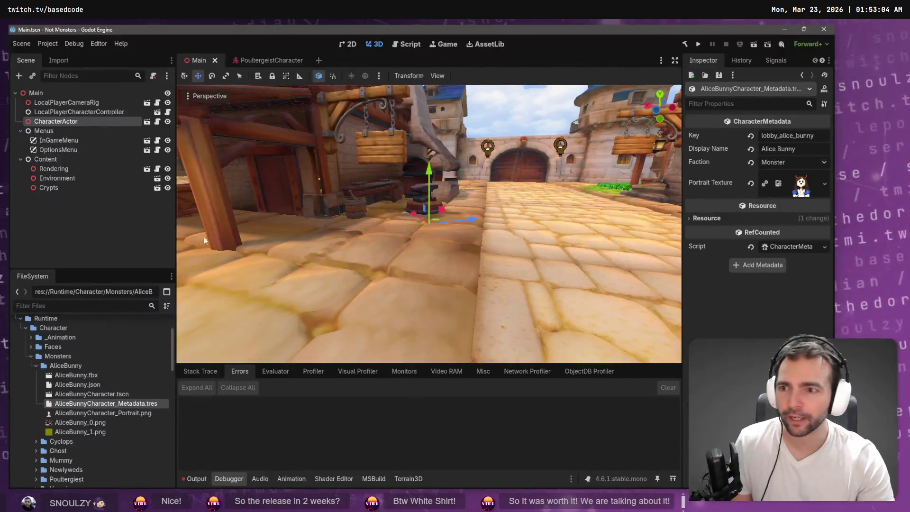
key(alt+Tab)
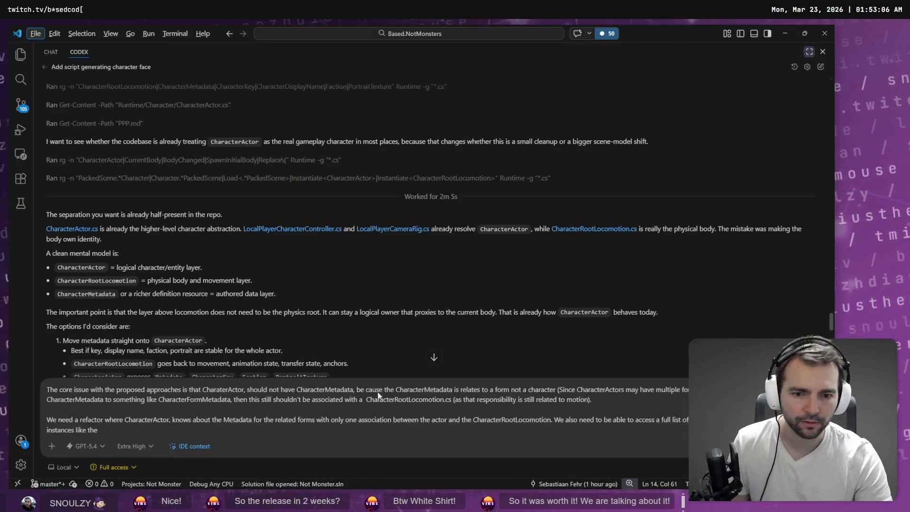
text(he @CharacterMenu)
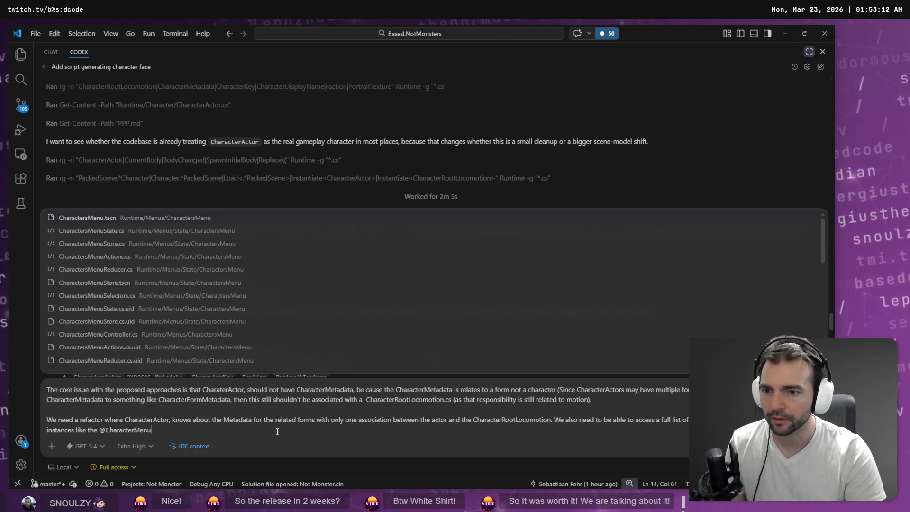
Insert a CharactersMenuState.cs file reference into the Codex prompt, followed by a period.
key(Down)
key(Down)
key(Down)
key(Down)
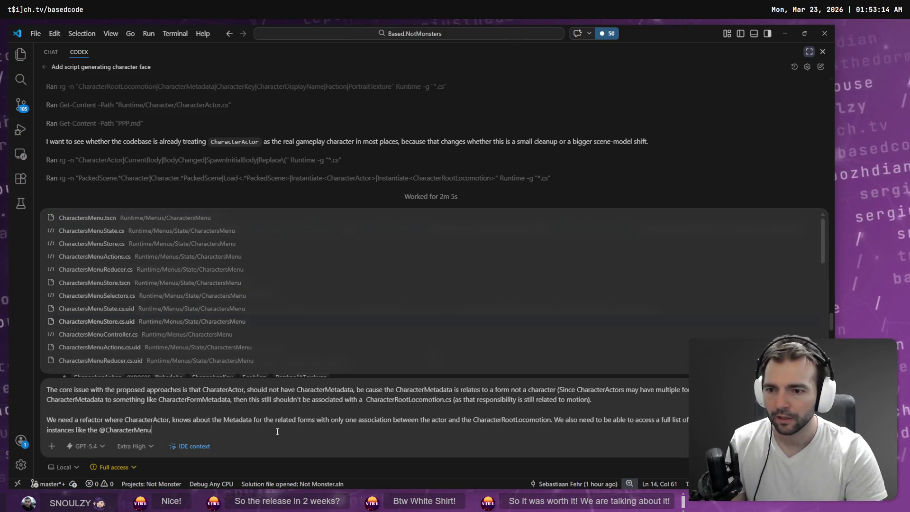
key(Up)
key(Up)
key(Up)
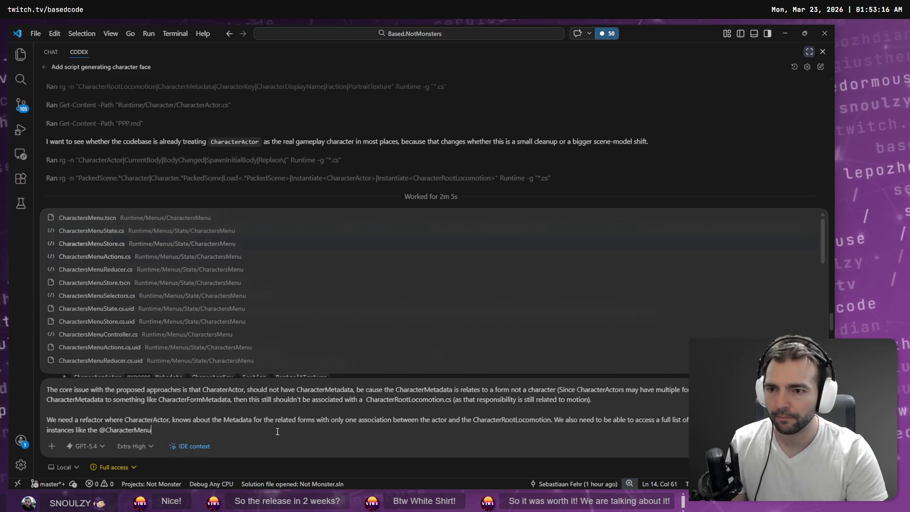
key(Down)
key(Down)
key(Down)
key(Down)
key(Down)
key(Down)
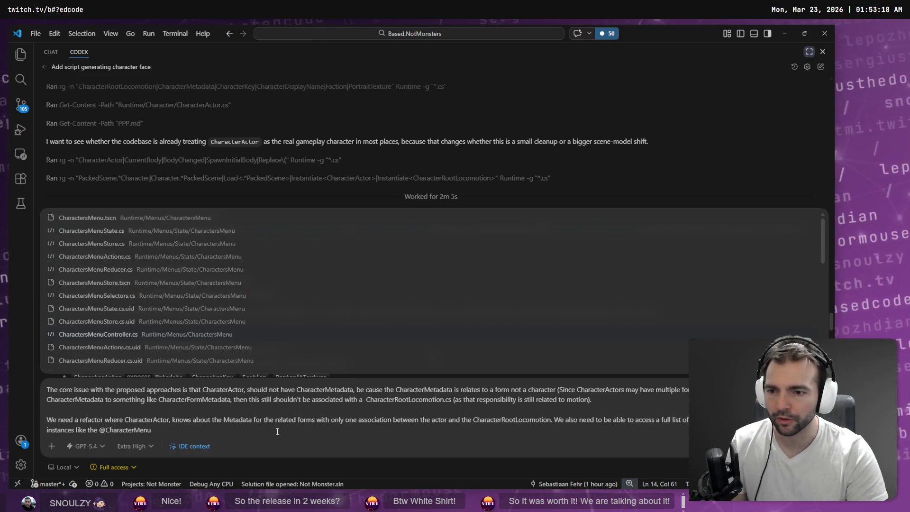
key(Up)
key(Up)
key(Up)
key(Up)
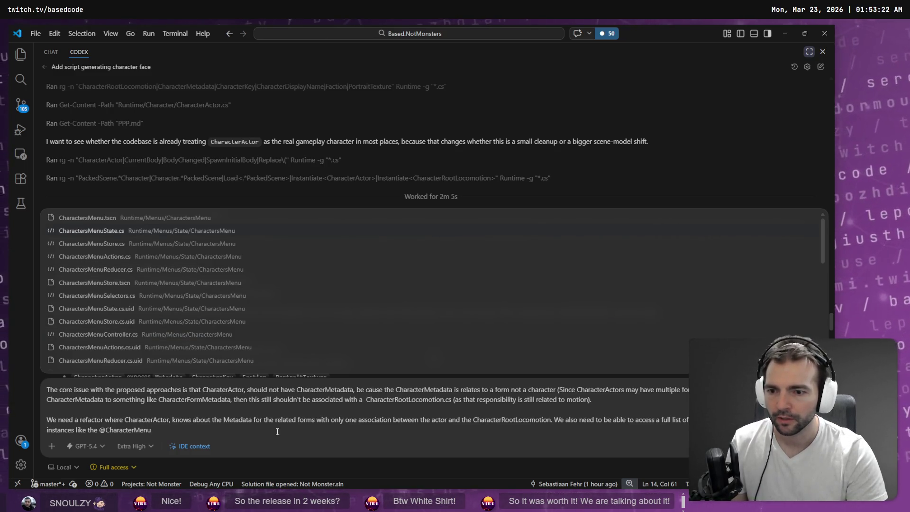
key(Return)
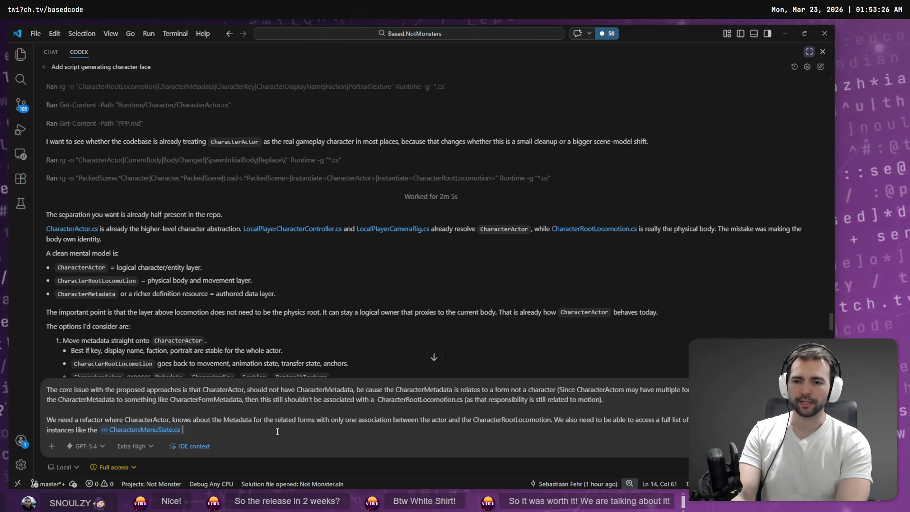
text(.)
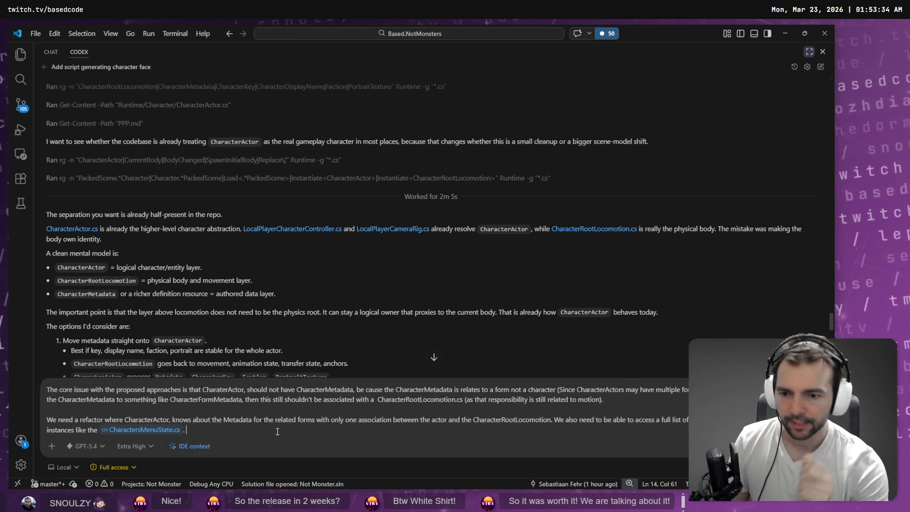
Add that adding new character forms in one central place should update everywhere character information is used, fixing typos.
text(Ideally)
text( adding ad)
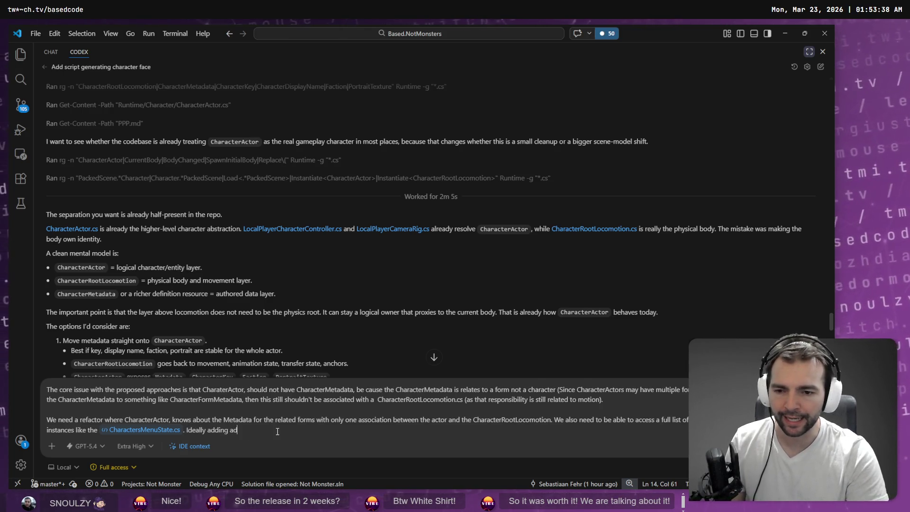
text(ding neding new characers to once)
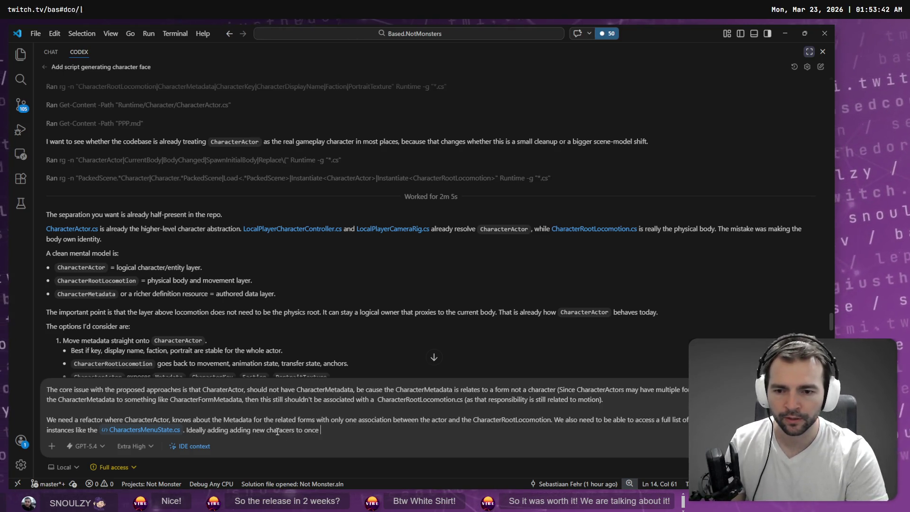
key(ctrl+BackSpace)
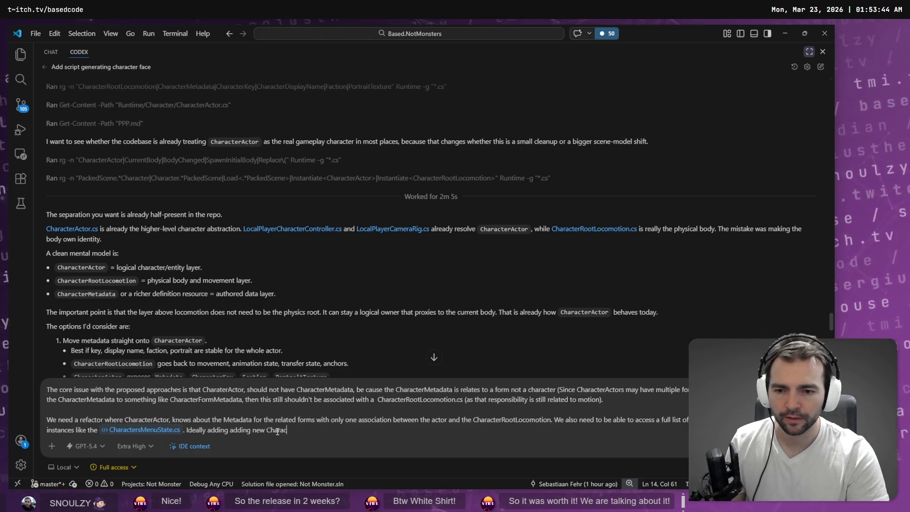
text(ters)
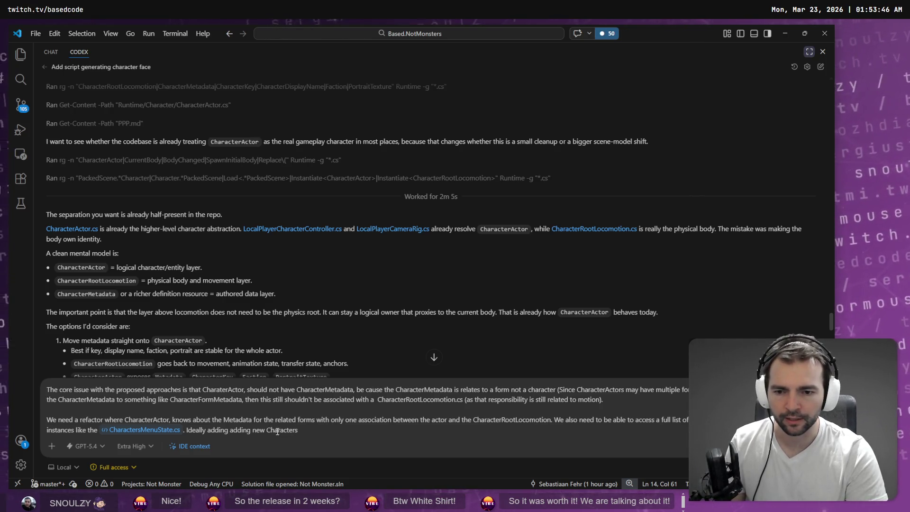
text( forms in once centeral )
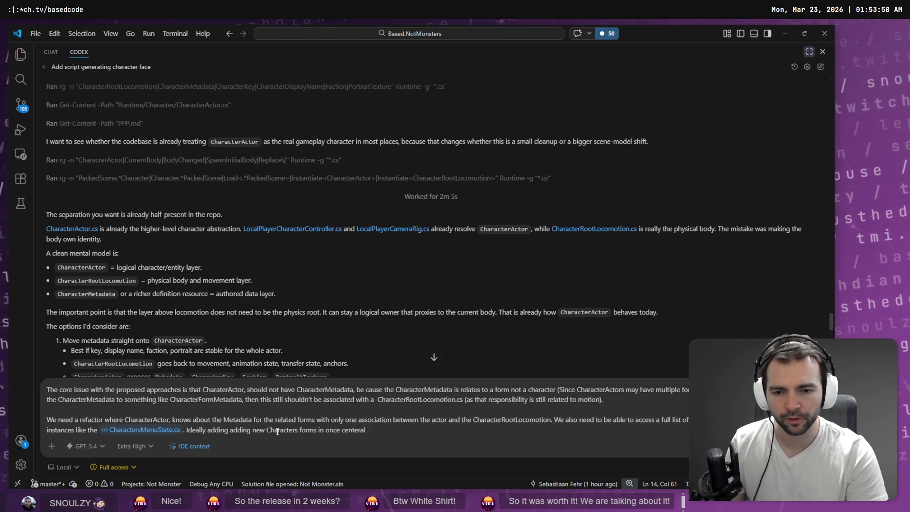
text(place will update)
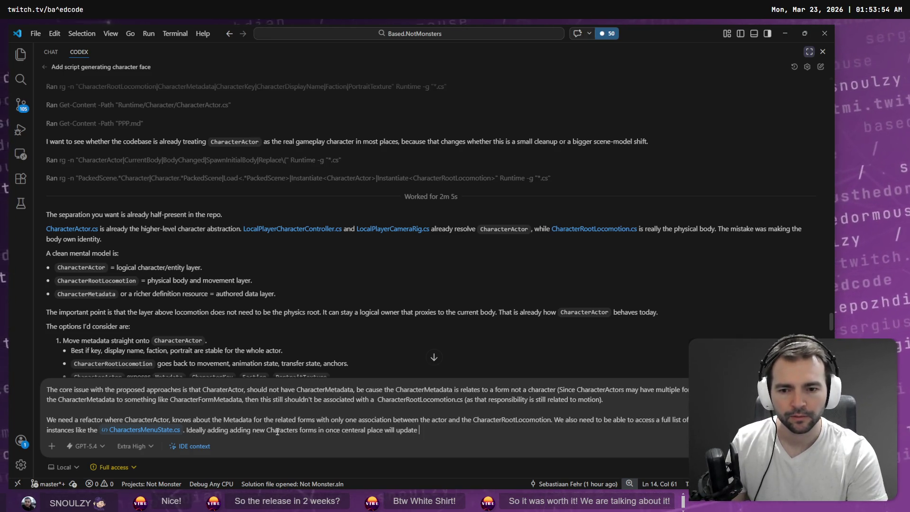
text( all the places where)
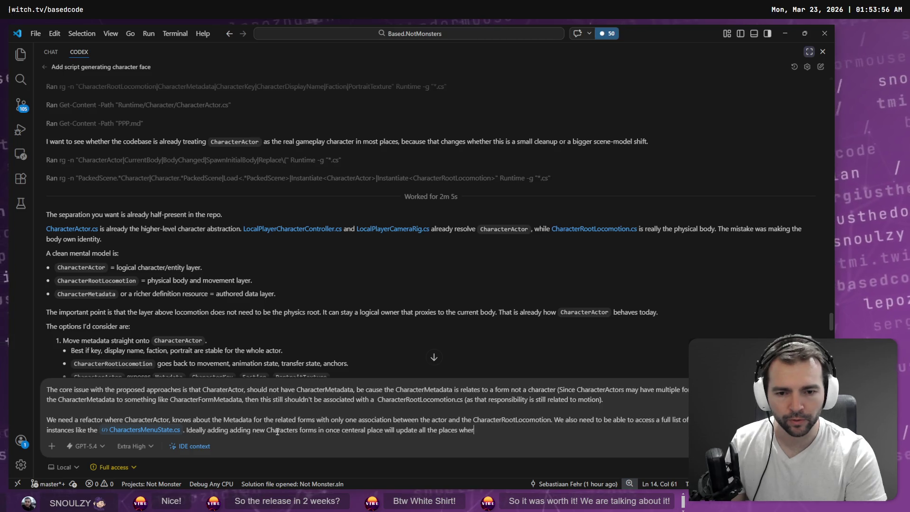
text( in)
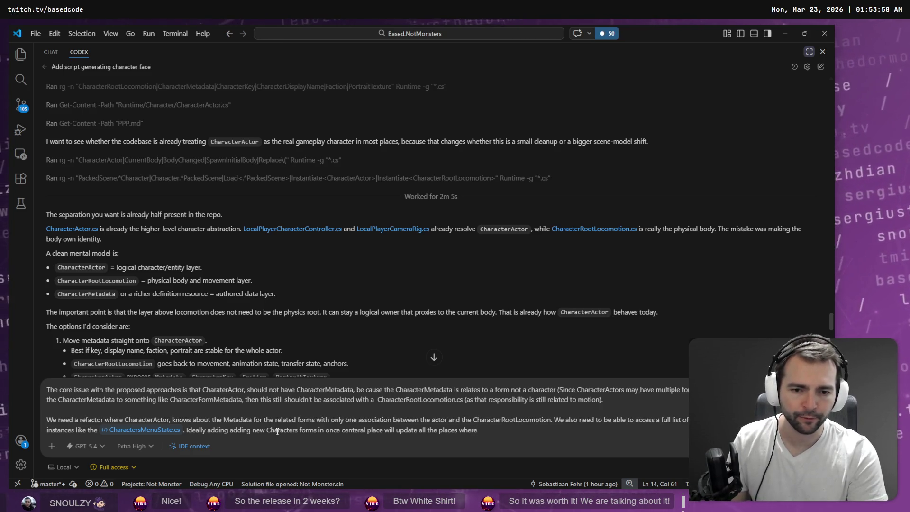
text(formation related to charact)
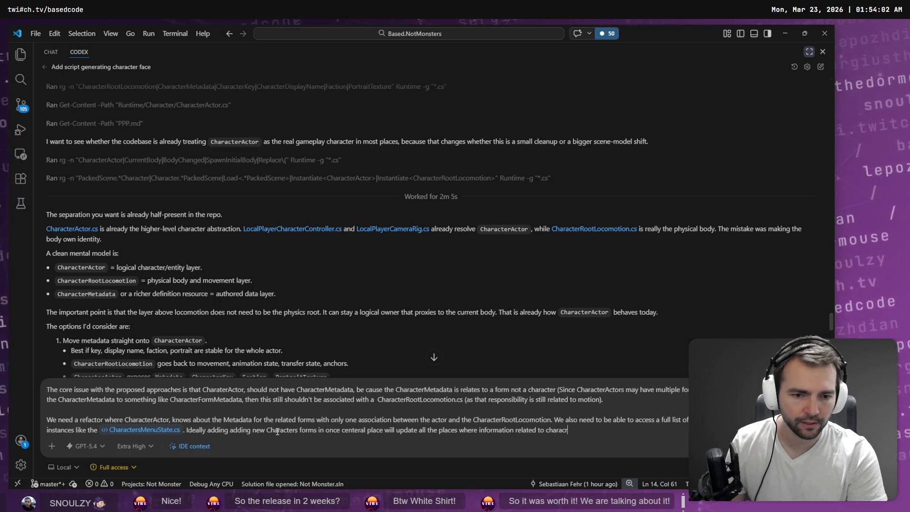
key(BackSpace)
key(BackSpace)
key(BackSpace)
text(tre)
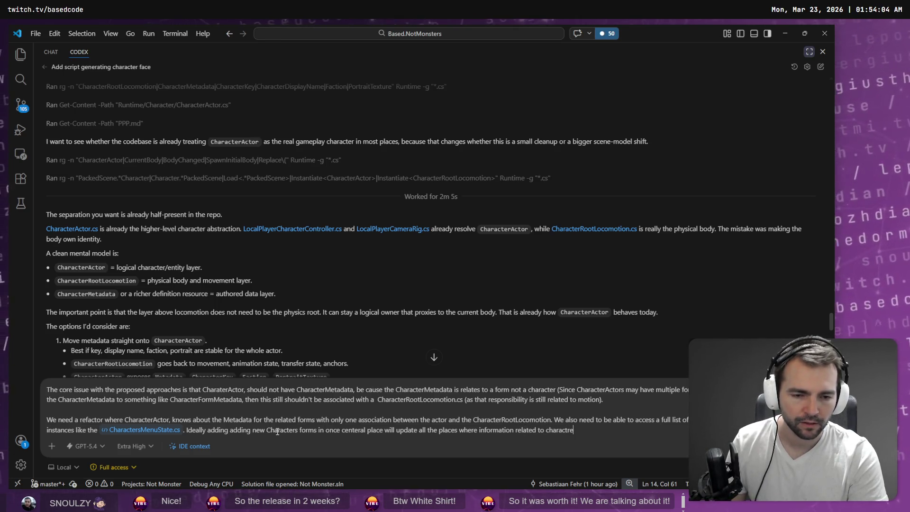
key(BackSpace)
key(BackSpace)
text(ers)
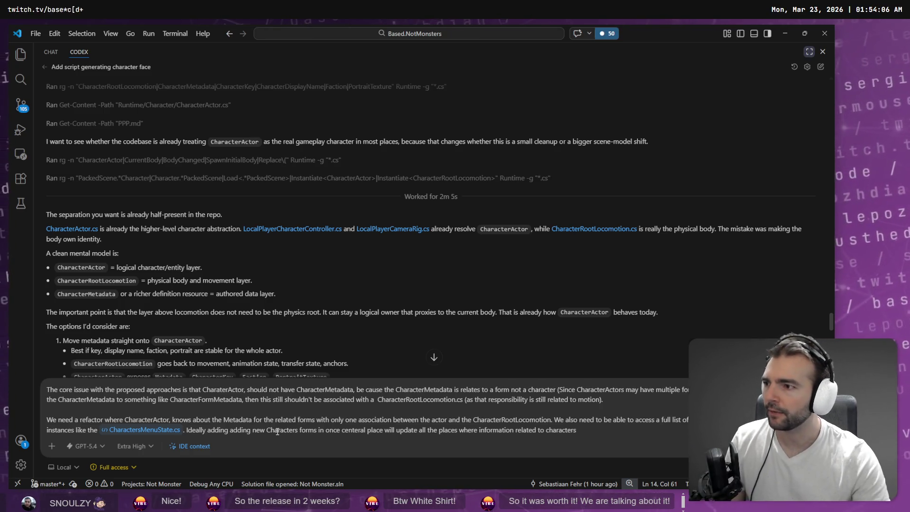
key(alt+Tab)
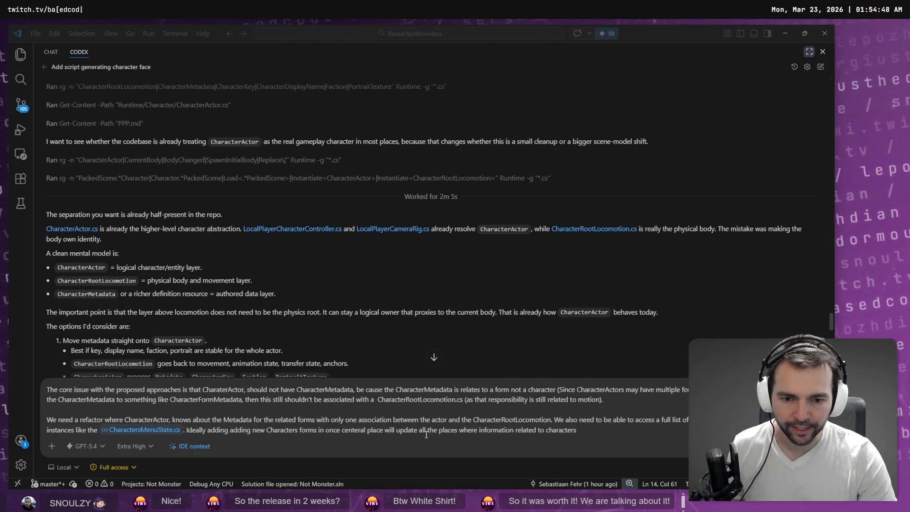
Add examples in parentheses: deciding which characters are in a round, and the CharactersMenu.
click(599, 439)
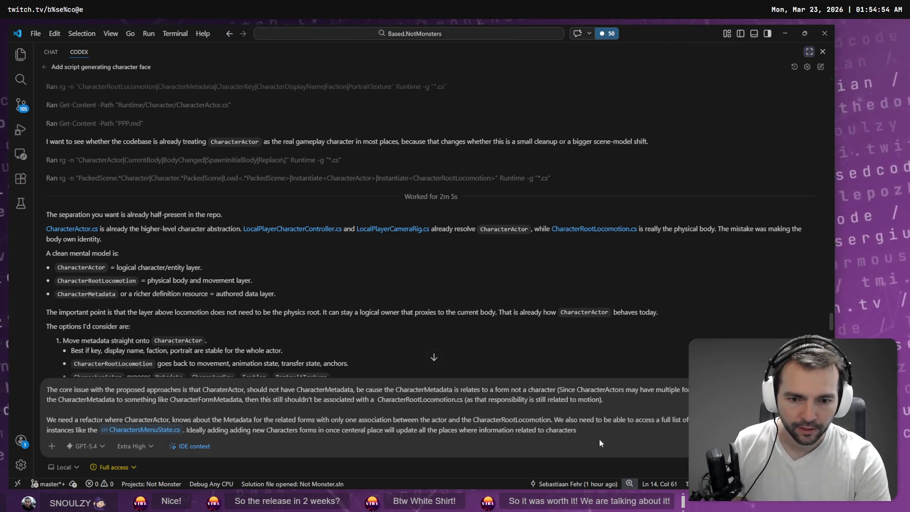
text(is used )
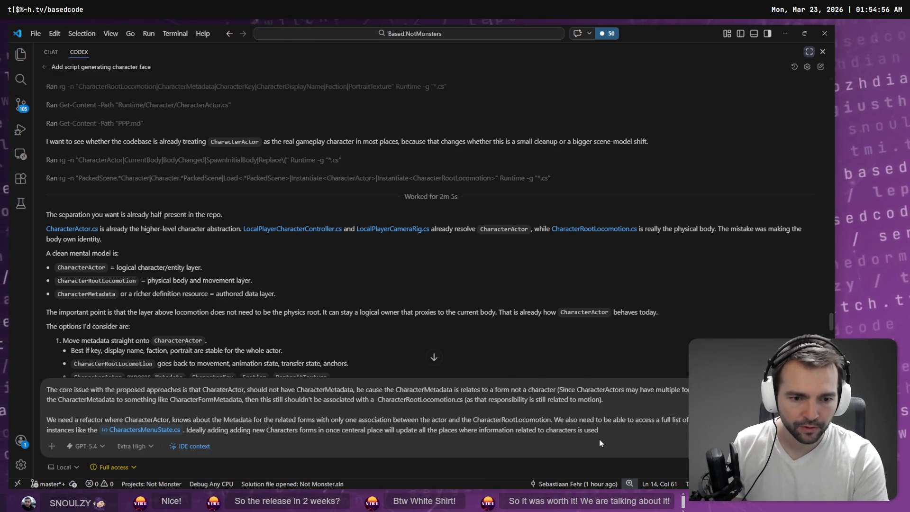
text((like when spawning)
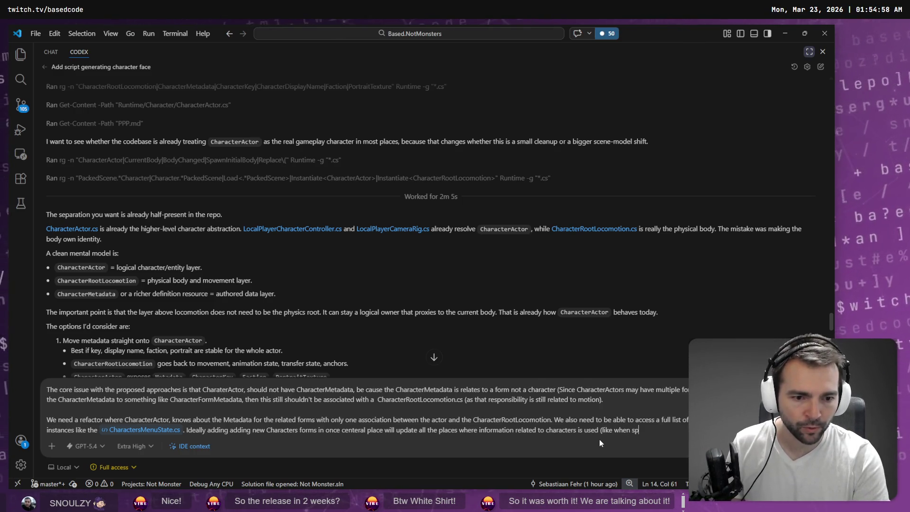
key(ctrl+BackSpace)
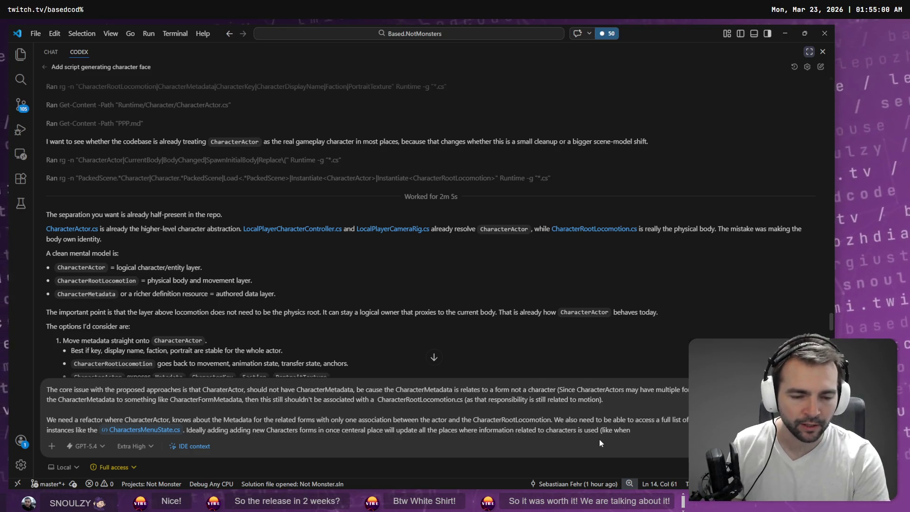
text(deciding what char)
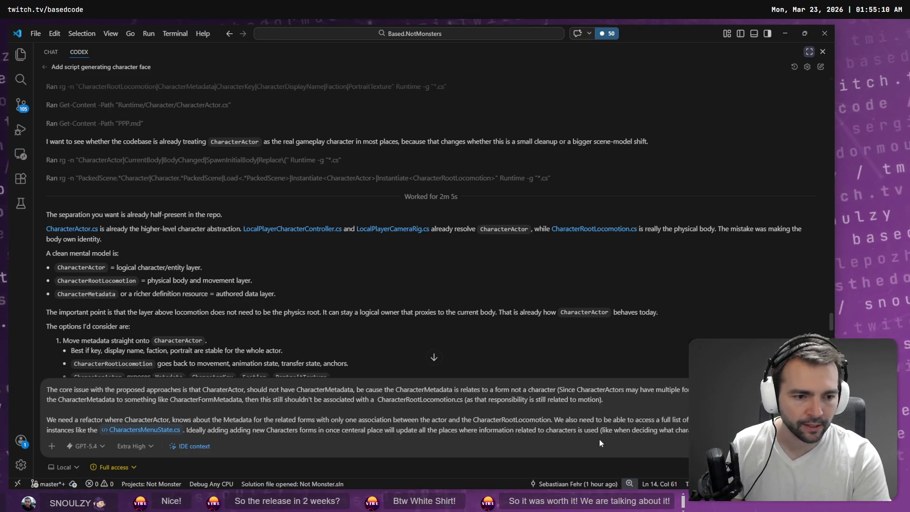
text(the character menu)
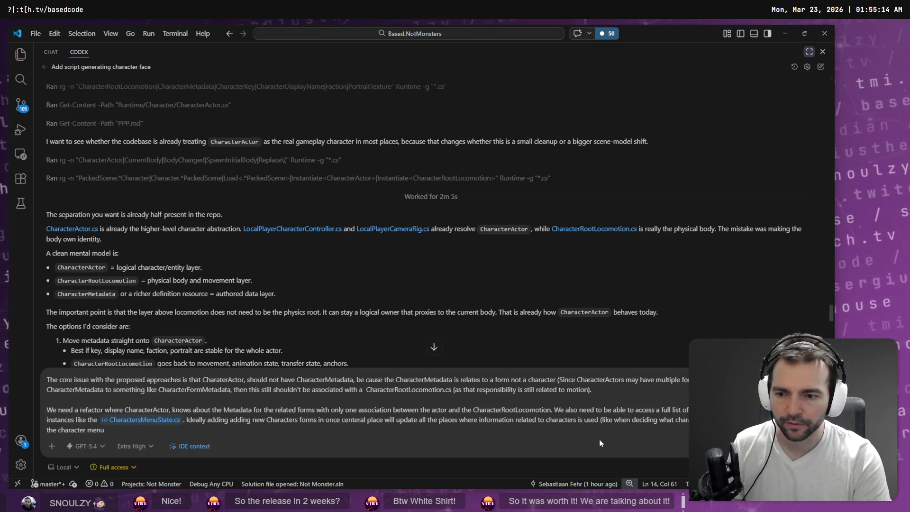
key(BackSpace)
key(BackSpace)
key(BackSpace)
key(BackSpace)
text(Characters)
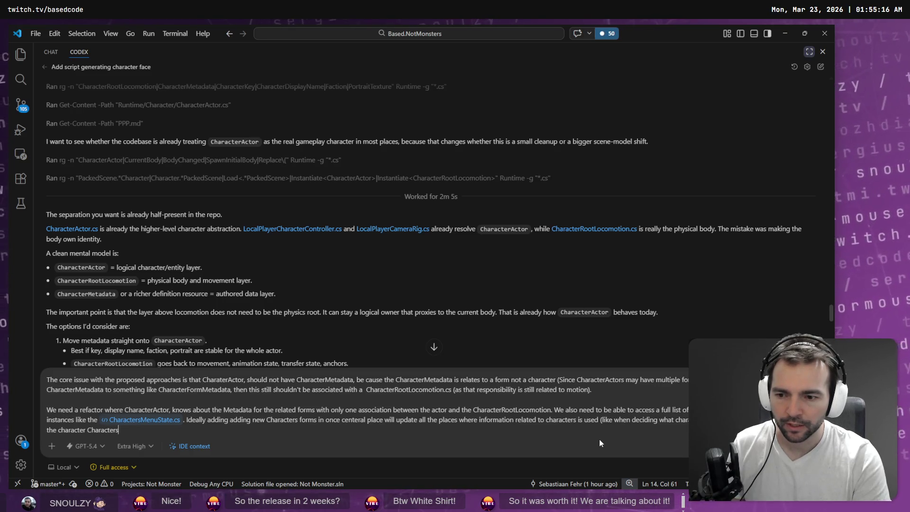
text(Menu))
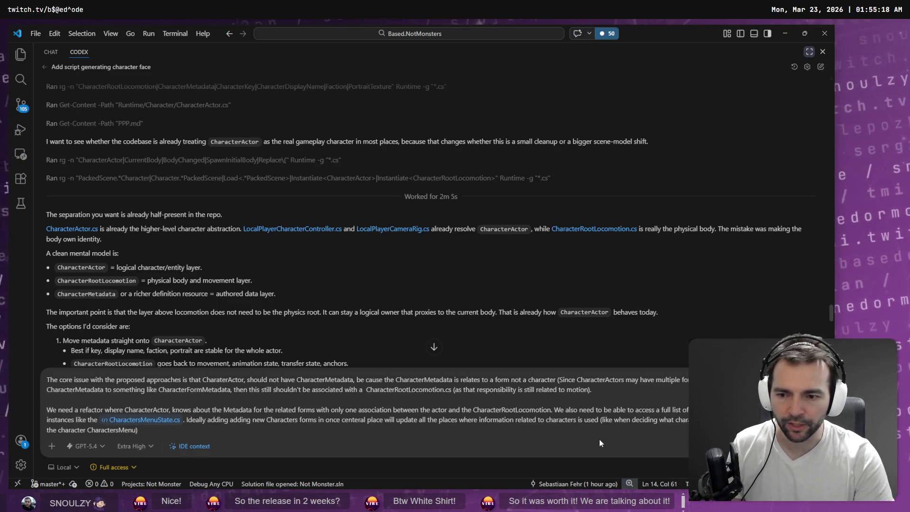
Replace the CharactersMenuState.cs reference with plain 'CharactersMenu', end the sentence with a period and start a new paragraph.
key(Up)
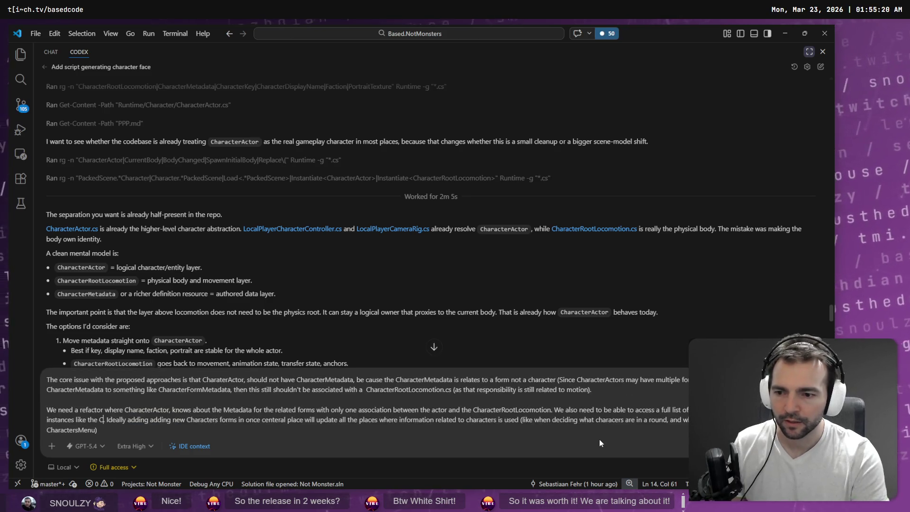
key(BackSpace)
key(BackSpace)
key(BackSpace)
text(tersMenu.)
key(Down)
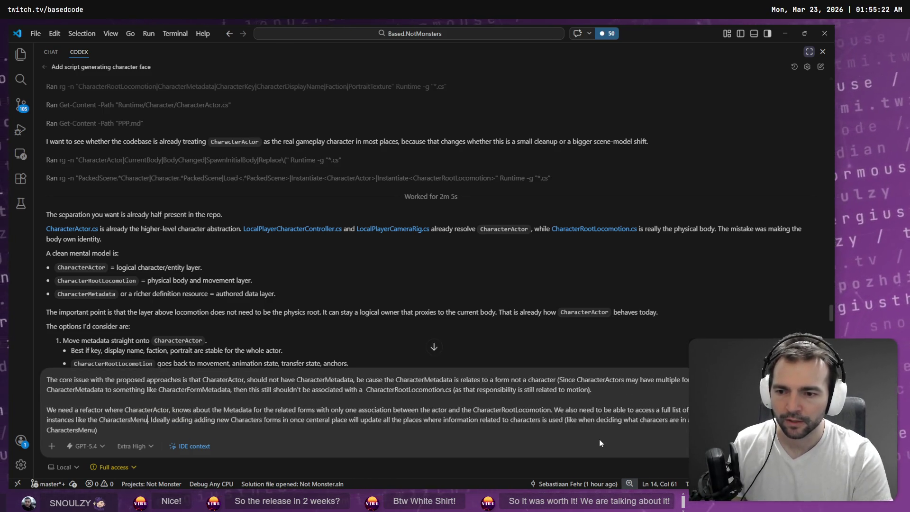
text(.)
key(shift+Return)
key(shift+Return)
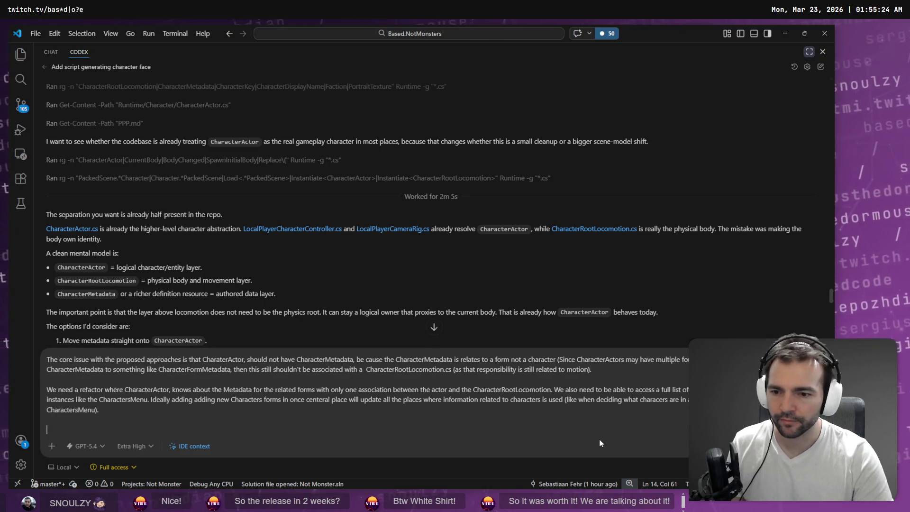
Switch the Codex prompt to Plan mode after checking the selected model.
click(84, 446)
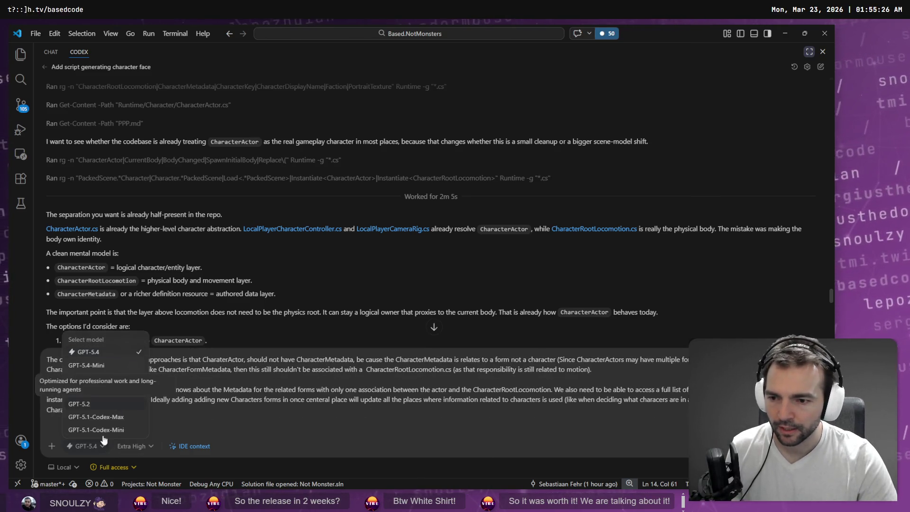
click(51, 446)
click(123, 417)
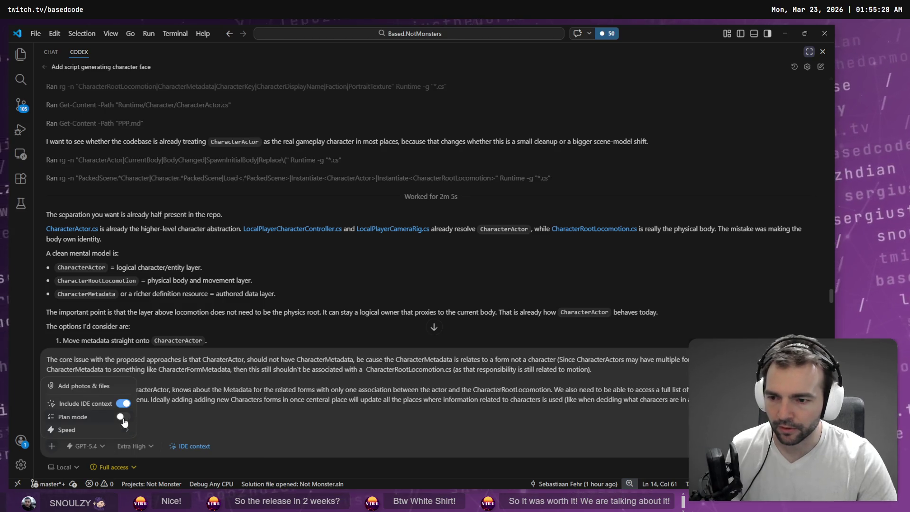
click(175, 417)
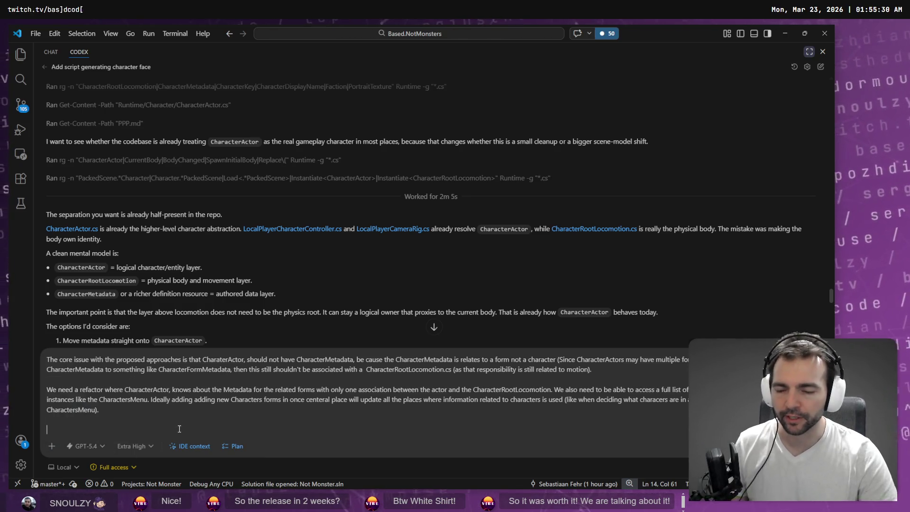
Dictate a final request to delve deeper and propose 'a simple system', then send the prompt.
key(super+h)
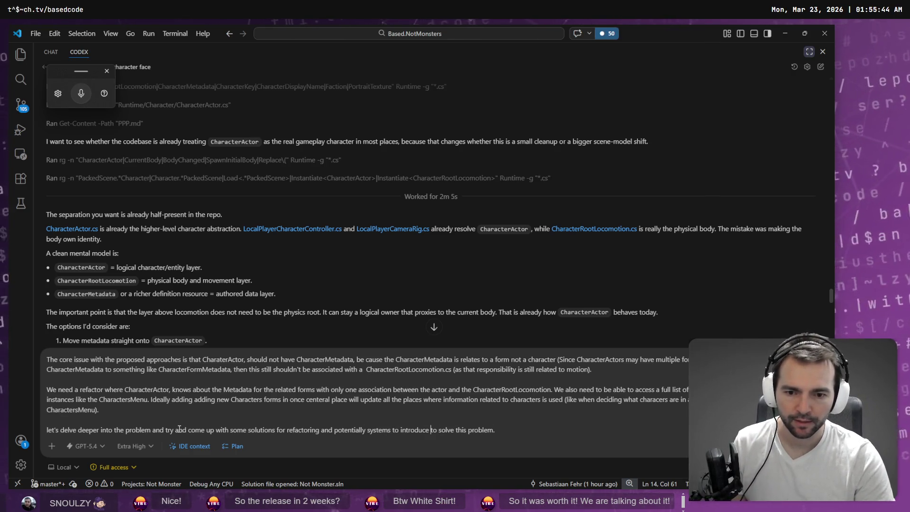
key(ctrl+Left)
key(ctrl+Left)
key(ctrl+shift+Left)
text(a s)
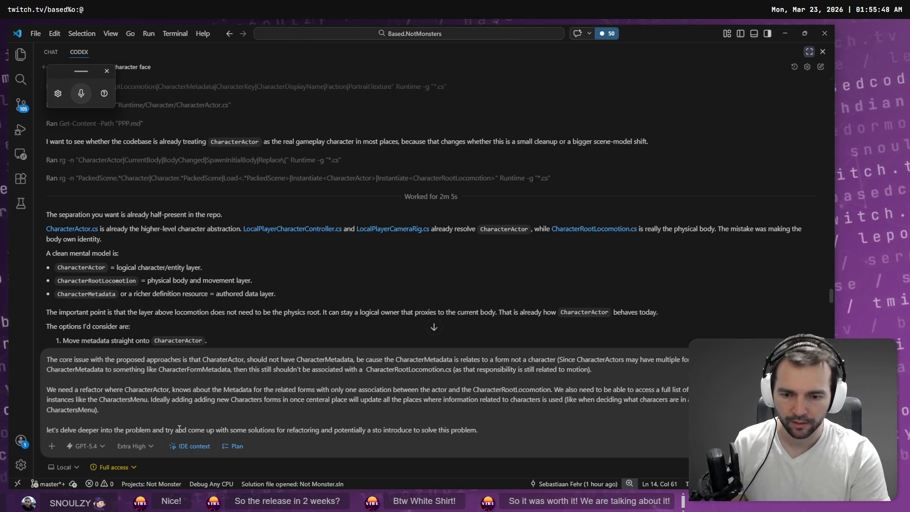
text(imple system)
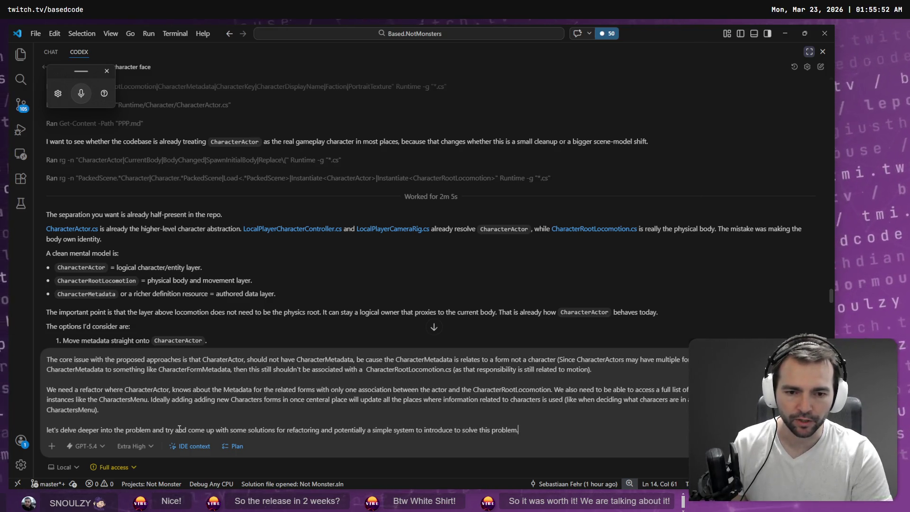
key(Return)
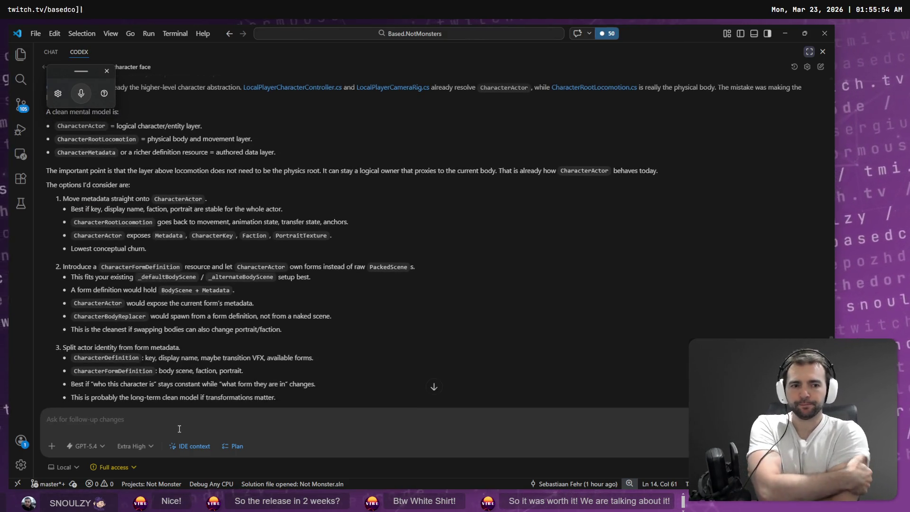
scroll(348, 142, down, 10)
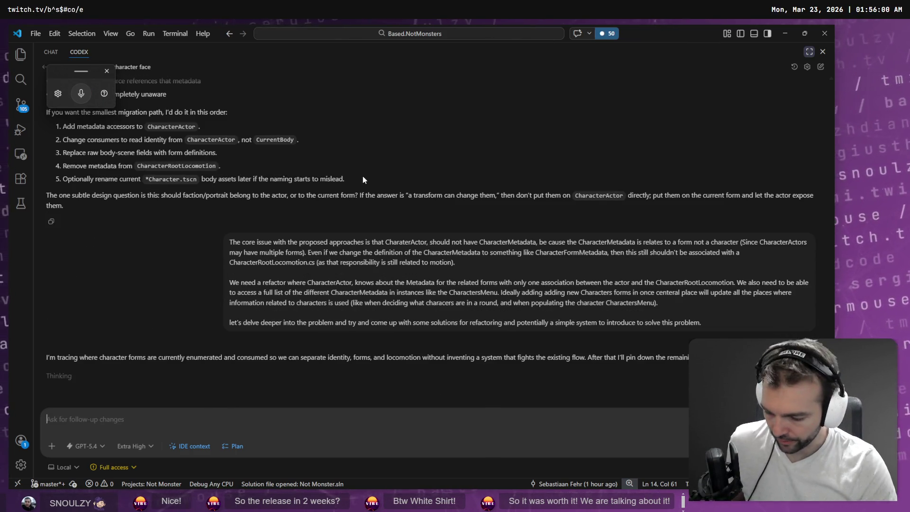
key(alt+Tab)
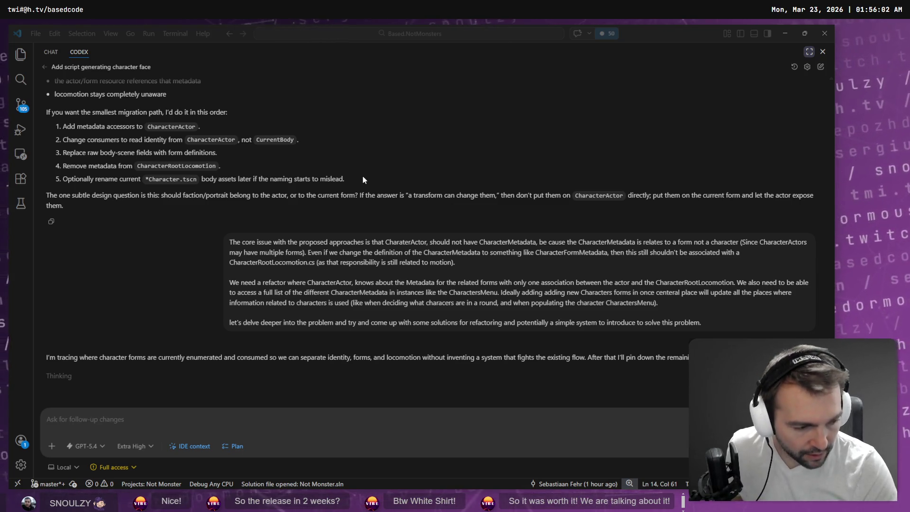